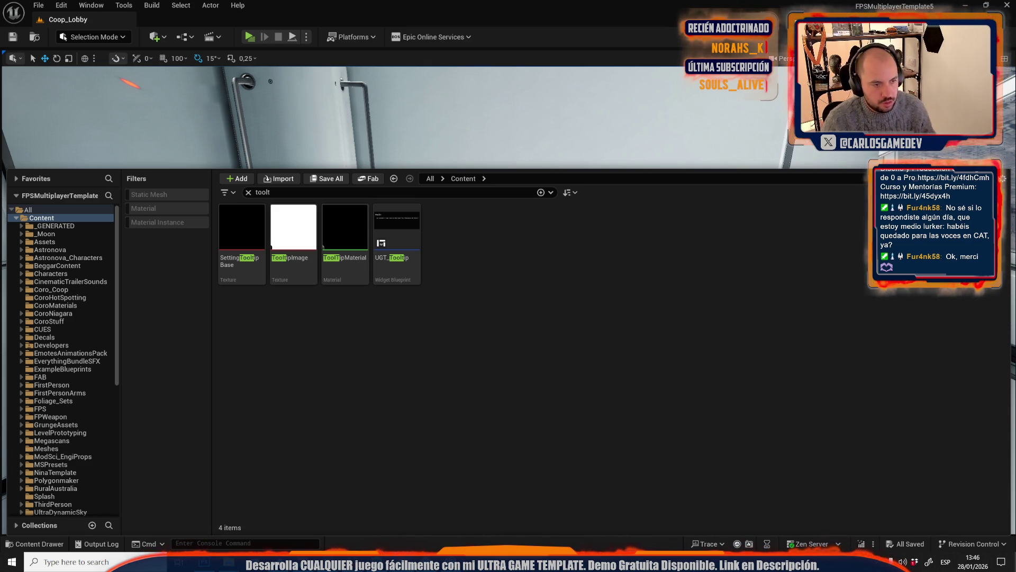
Fly the camera outside to see the dome against the moon, then back inside
drag(339, 132, 517, 137)
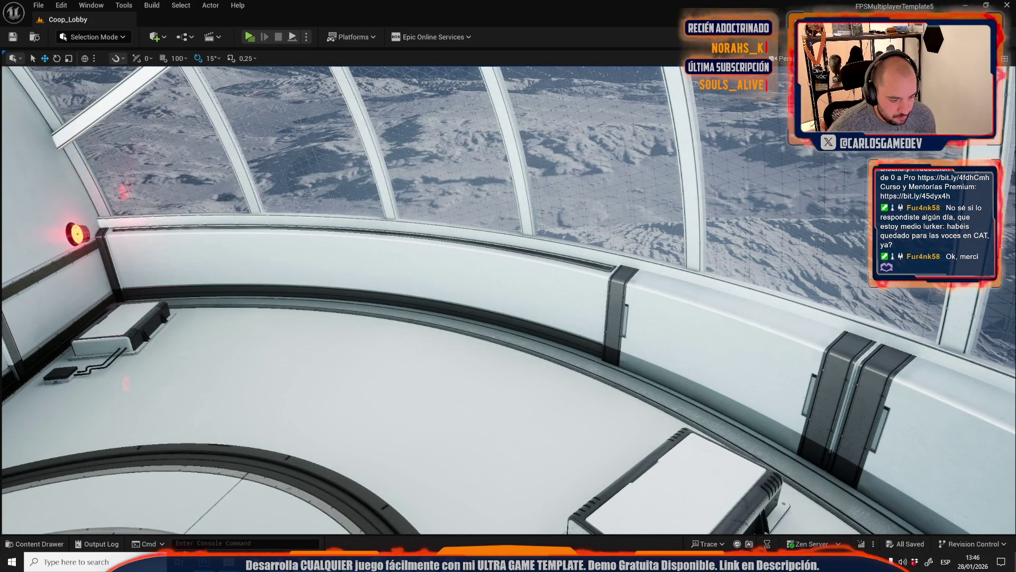
mouse_move(432, 412)
mouse_down()
mouse_move(432, 370)
mouse_move(370, 365)
mouse_move(339, 387)
mouse_up()
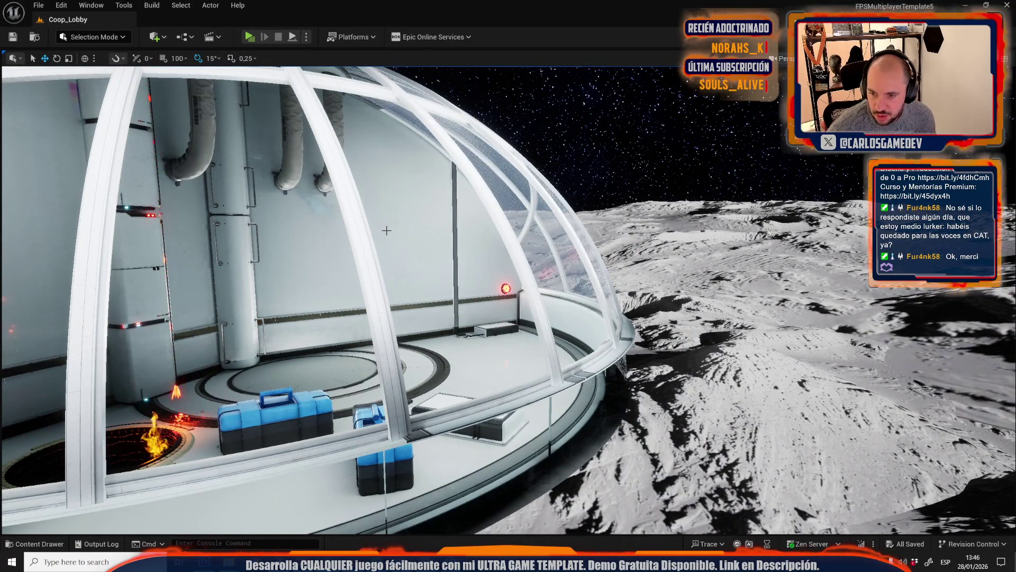
drag(387, 230, 371, 175)
drag(642, 328, 642, 320)
Toggle editor icons, tour the interior past the black crate and dome window, then open File
key(g)
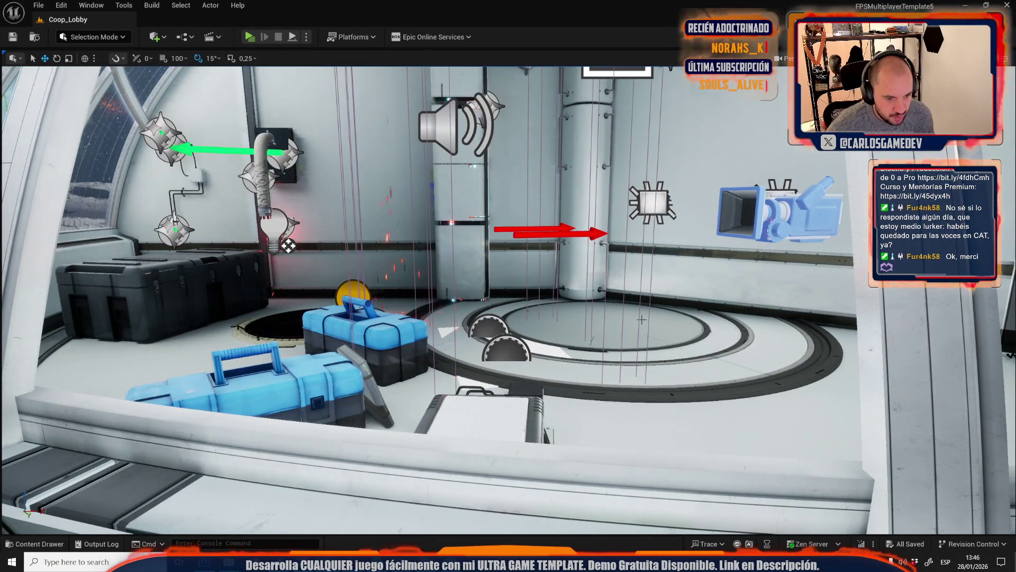
key(g)
mouse_move(642, 320)
mouse_down()
mouse_move(627, 296)
mouse_move(701, 335)
mouse_up()
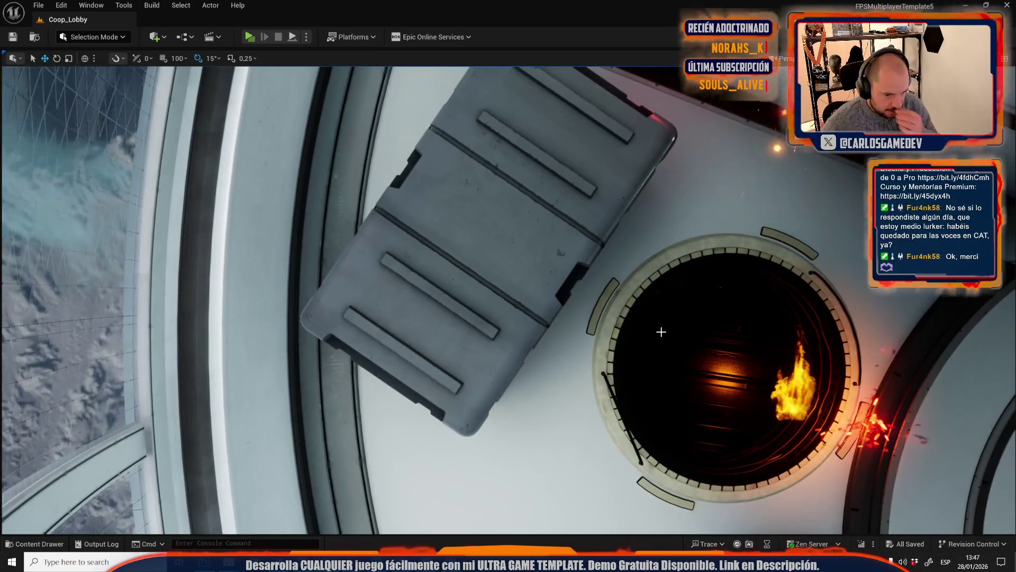
mouse_move(700, 334)
mouse_down()
mouse_move(700, 286)
mouse_move(700, 307)
mouse_move(619, 328)
mouse_move(539, 324)
mouse_up()
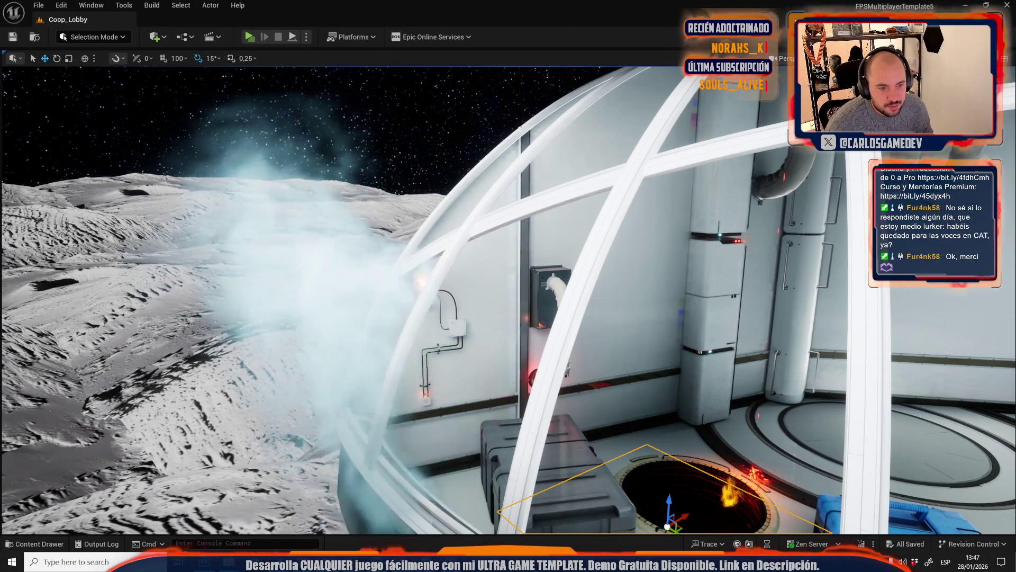
mouse_move(539, 324)
mouse_down()
mouse_move(667, 324)
mouse_move(561, 328)
mouse_up()
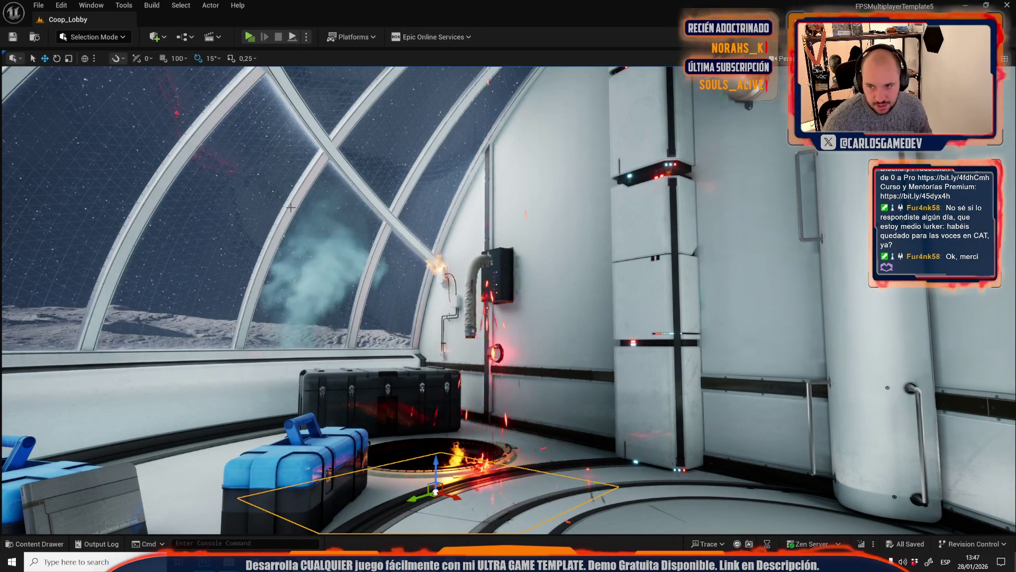
click(38, 6)
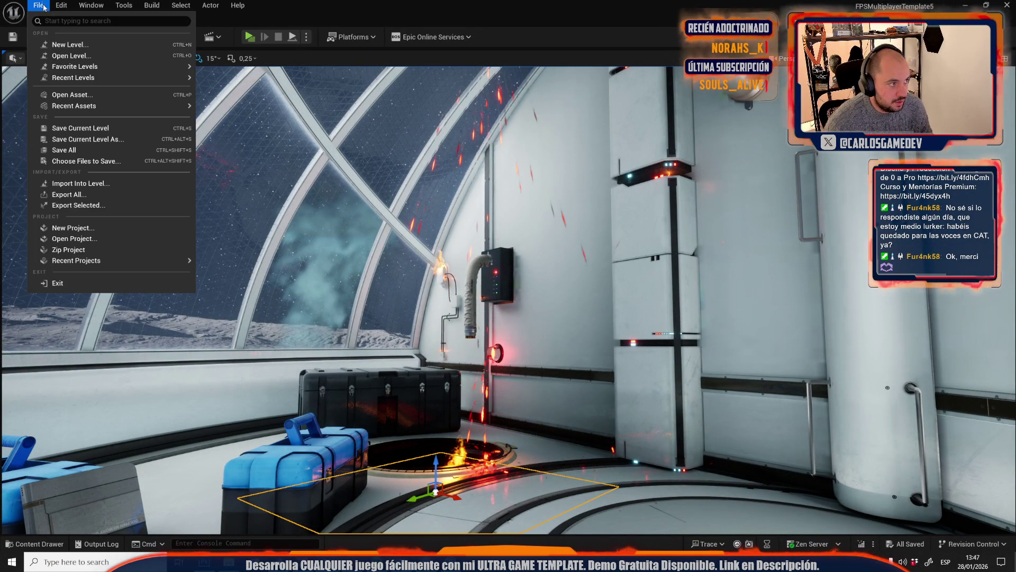
Cancel File > Open Level and bring the Content Drawer back with Ctrl+Space
click(71, 55)
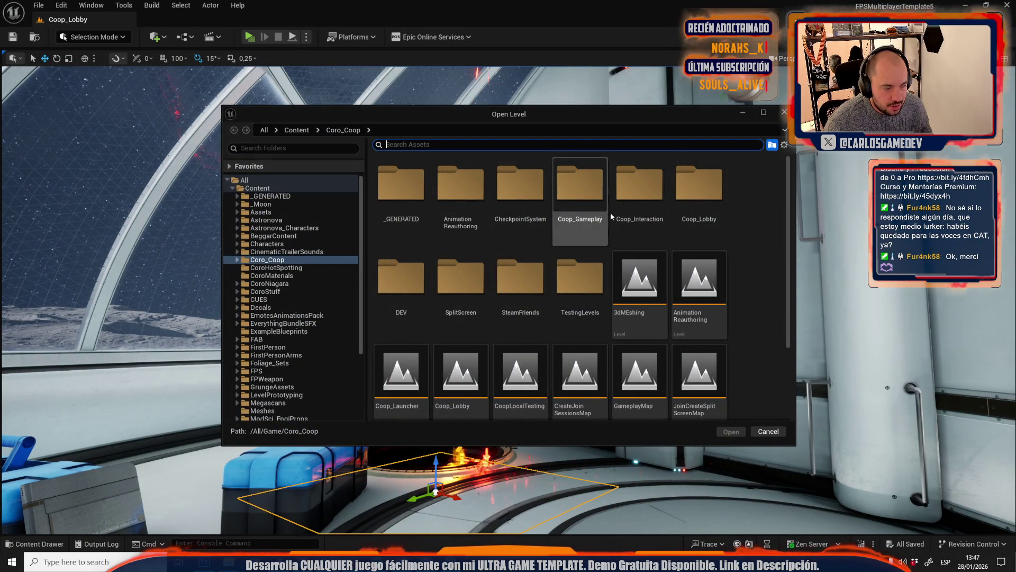
key(Escape)
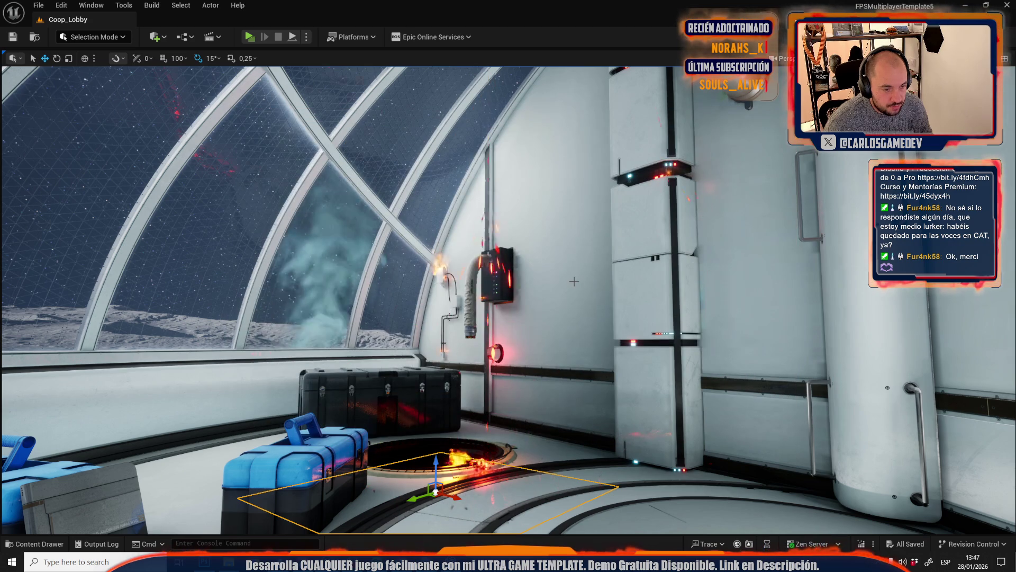
key(ctrl+space)
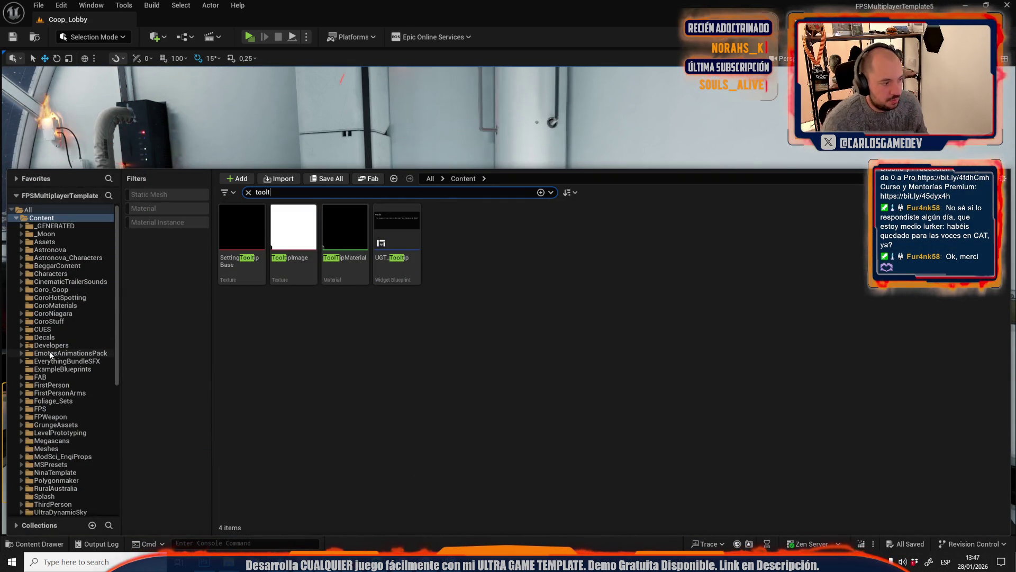
Clear the toolt search and browse the SCIFIGamesSound and NewSoundLibraries folders in EverythingBundleSFX
click(69, 361)
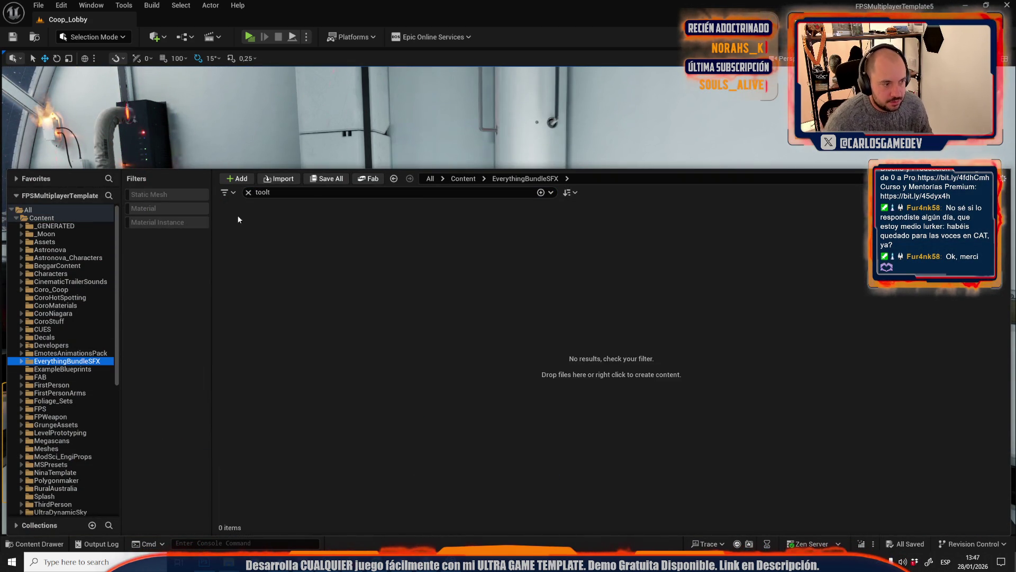
click(248, 192)
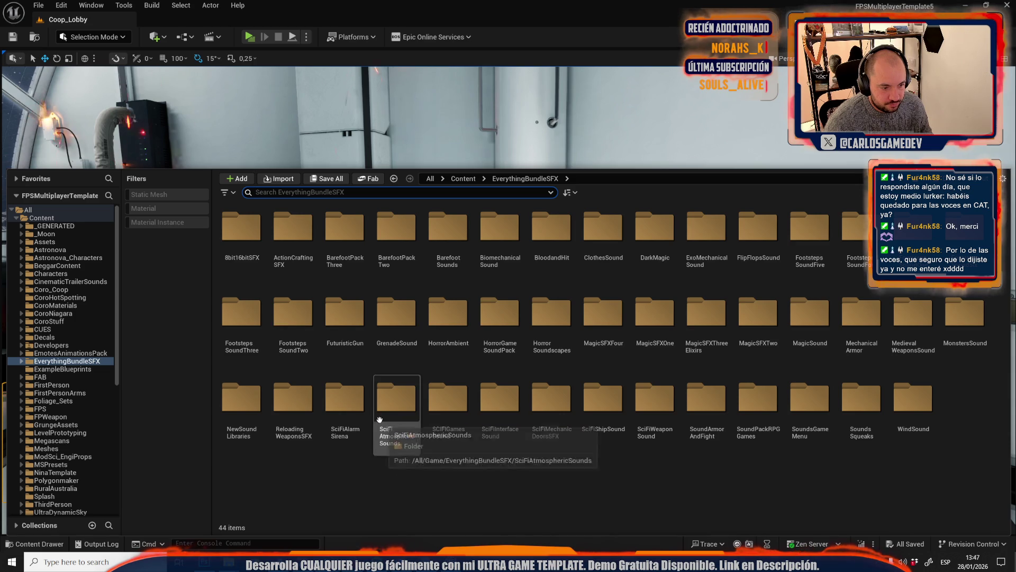
double_click(443, 430)
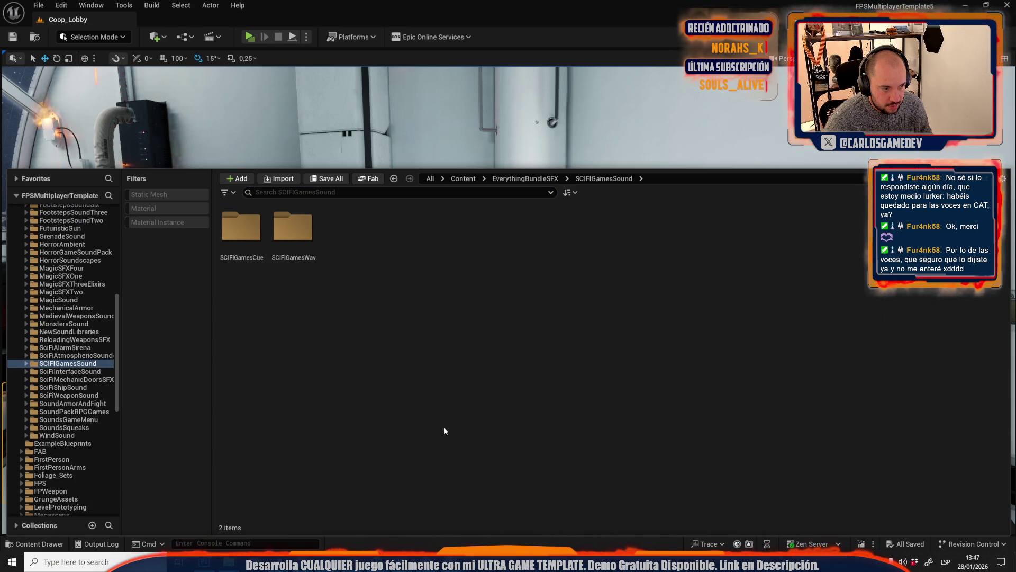
double_click(292, 227)
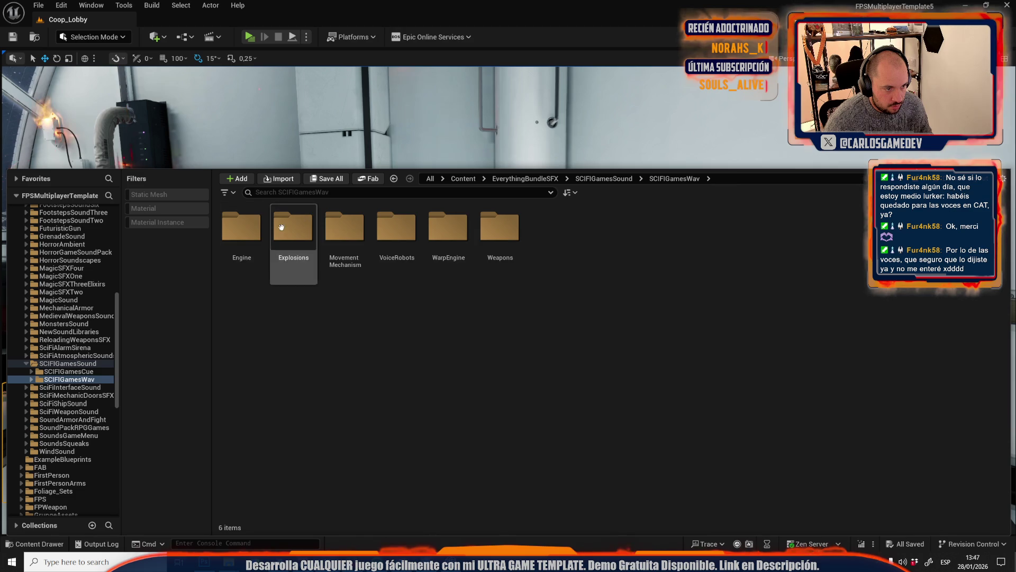
double_click(241, 228)
click(604, 178)
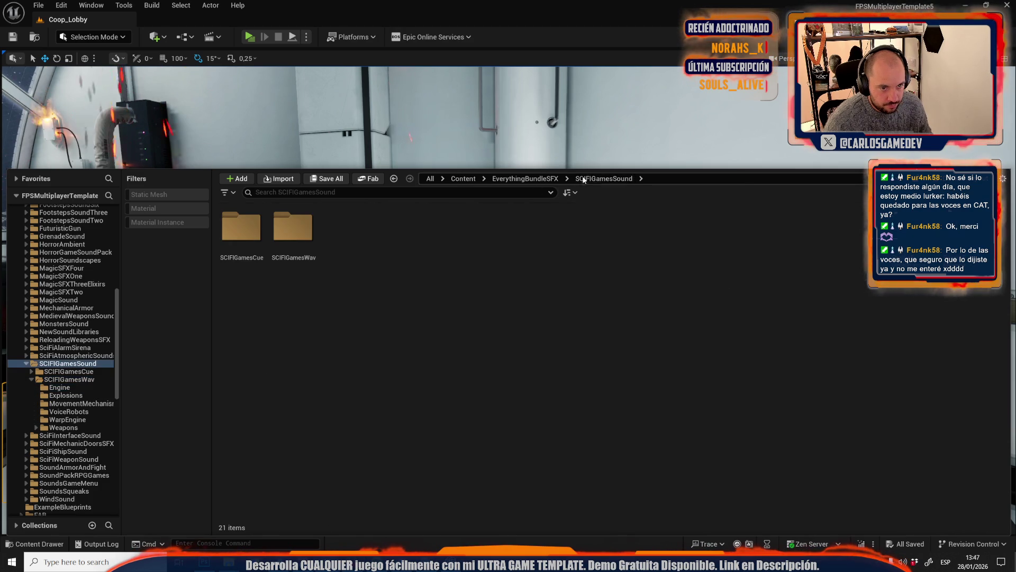
click(513, 180)
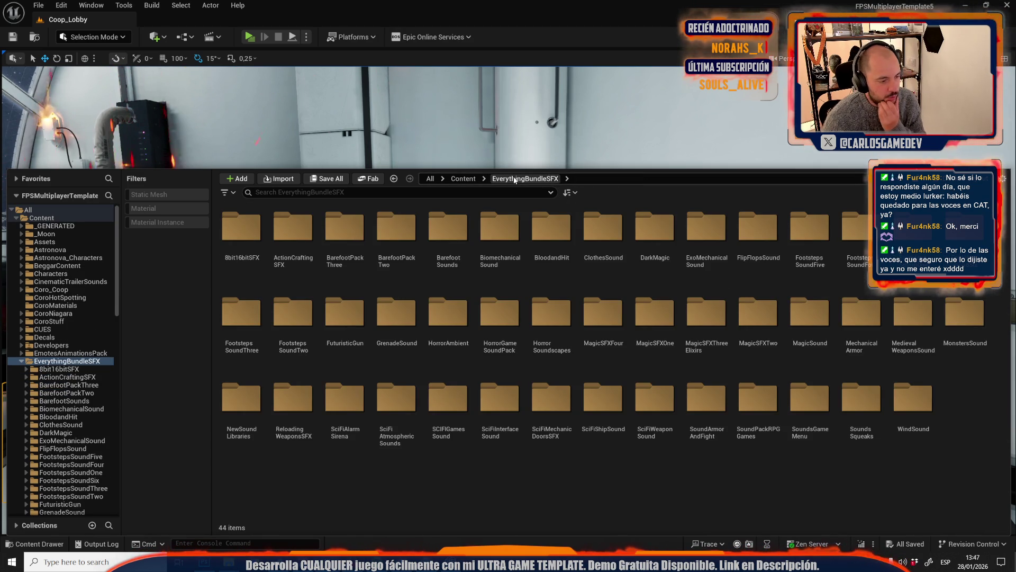
double_click(237, 430)
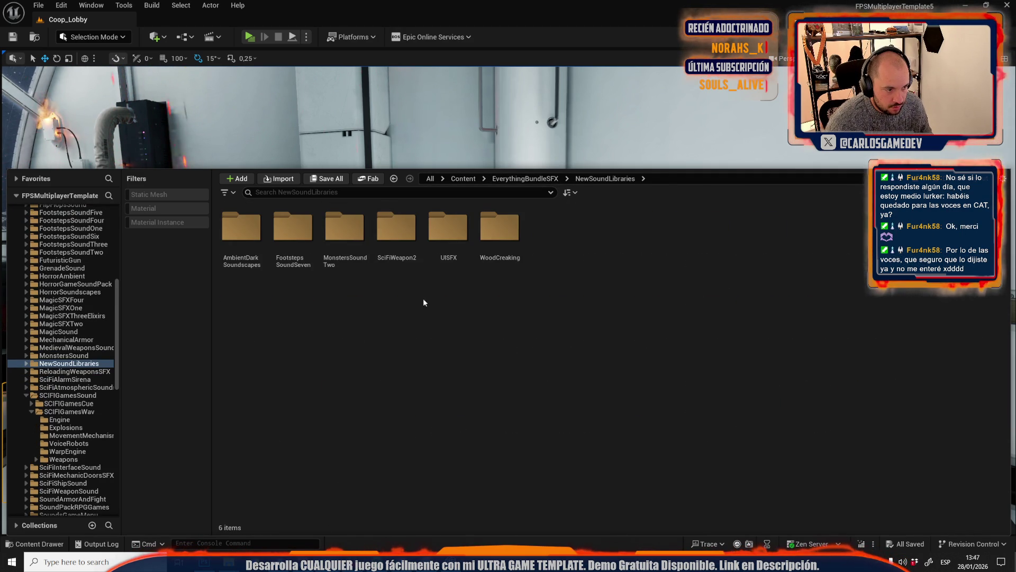
click(527, 179)
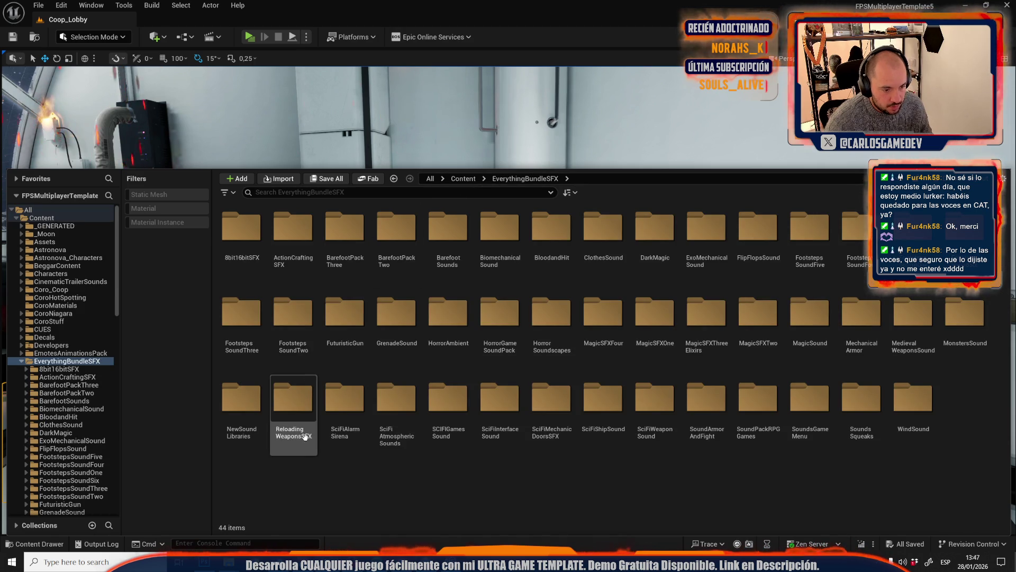
Open SciFiAtmosphericSounds > AtmosphericWav > Ambience to list its 41 sound waves
double_click(408, 410)
click(313, 244)
double_click(313, 245)
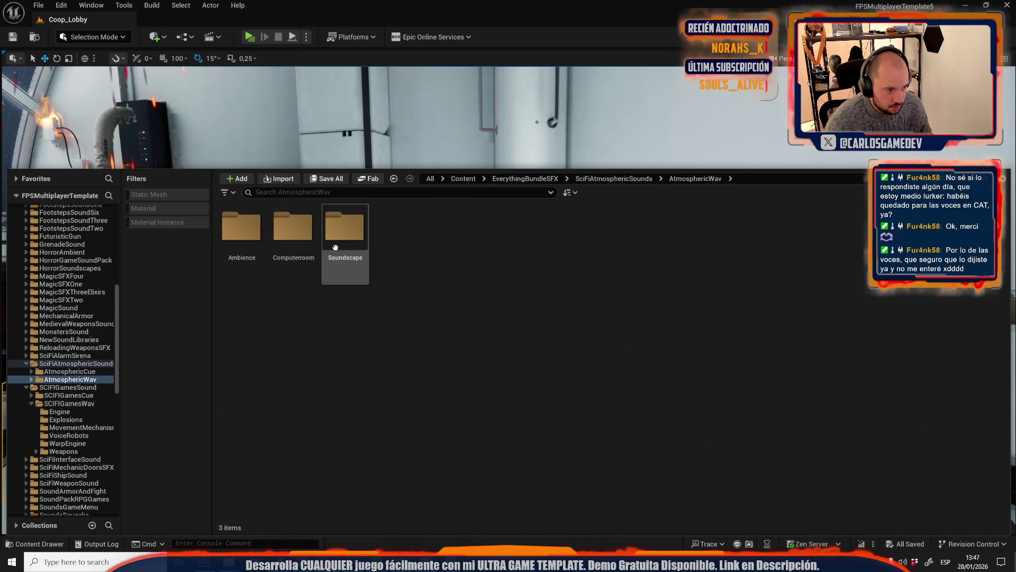
double_click(256, 243)
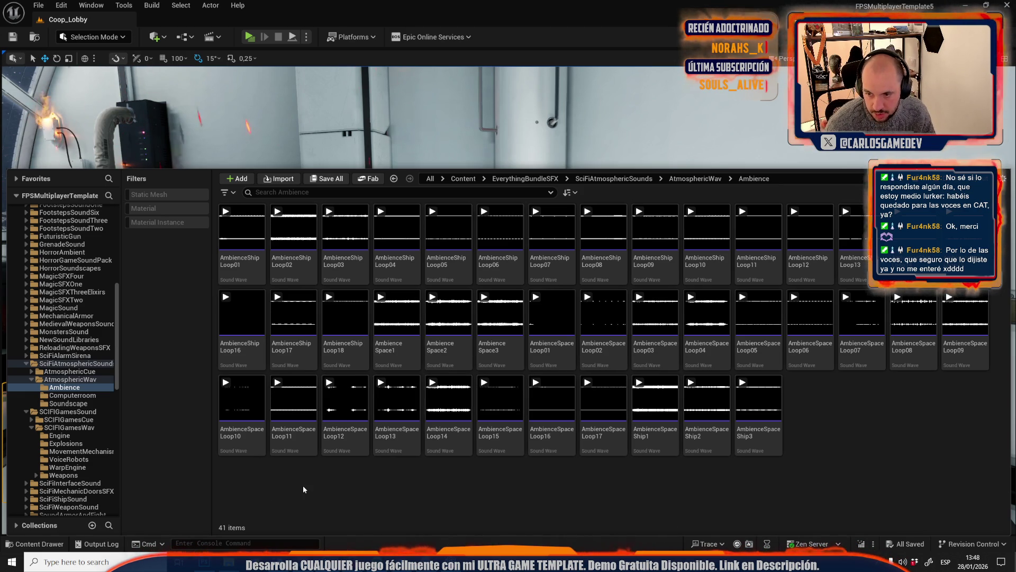
Audition AmbienceShipLoop01, 02 and 03
click(243, 241)
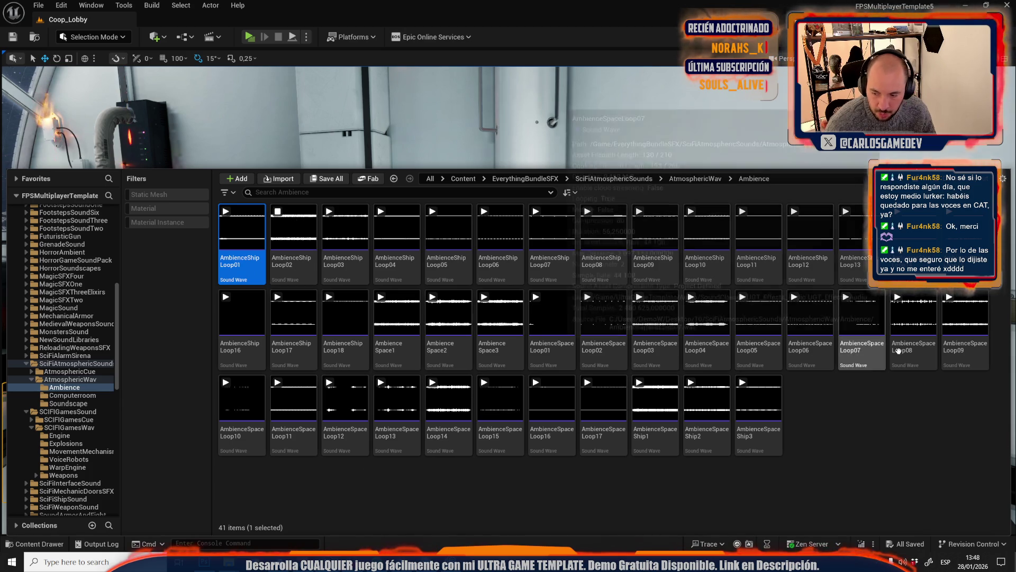
click(309, 260)
mouse_move(350, 258)
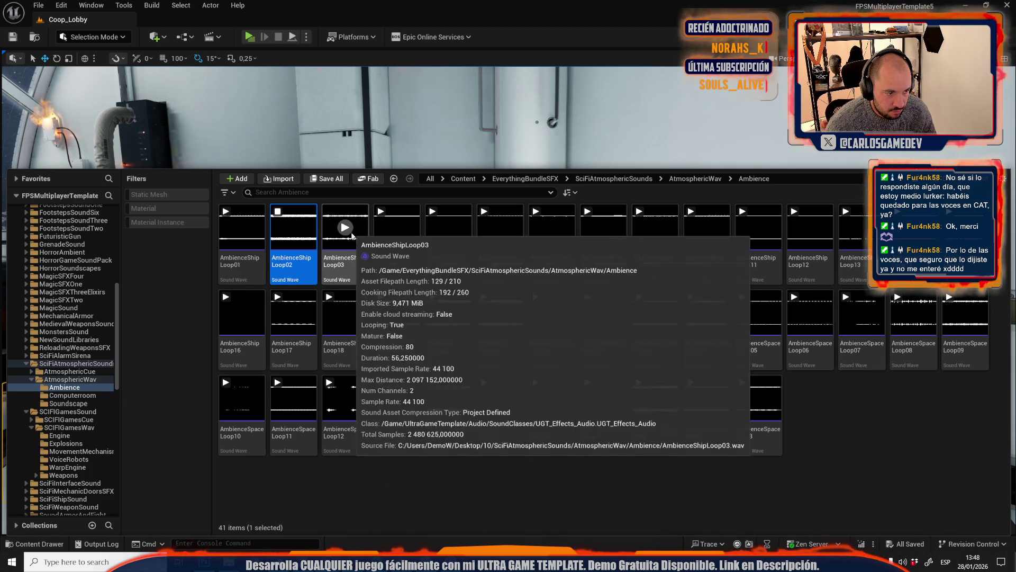
click(350, 258)
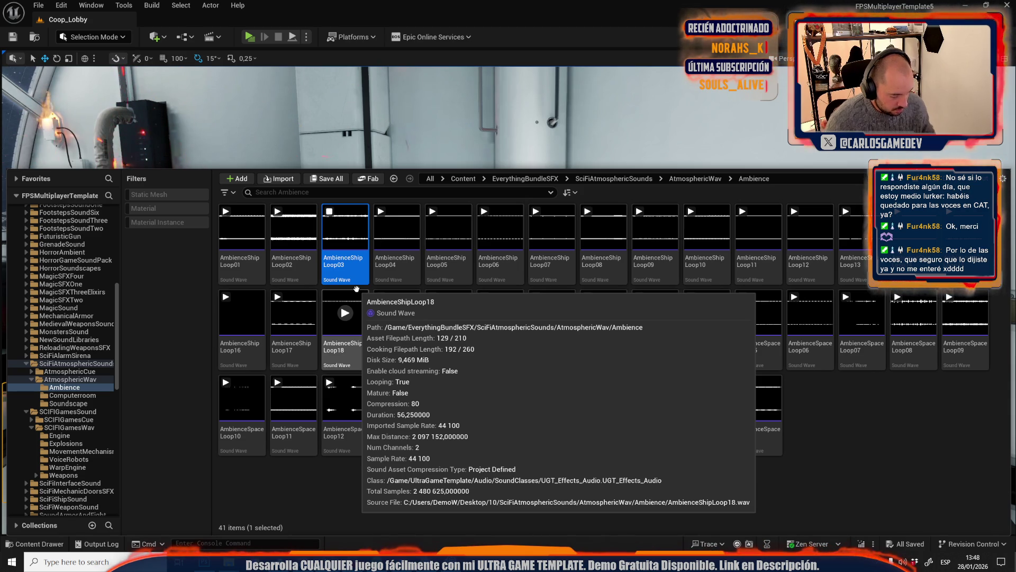
Rename AmbienceShipLoop03 with a chulo_ prefix
click(339, 263)
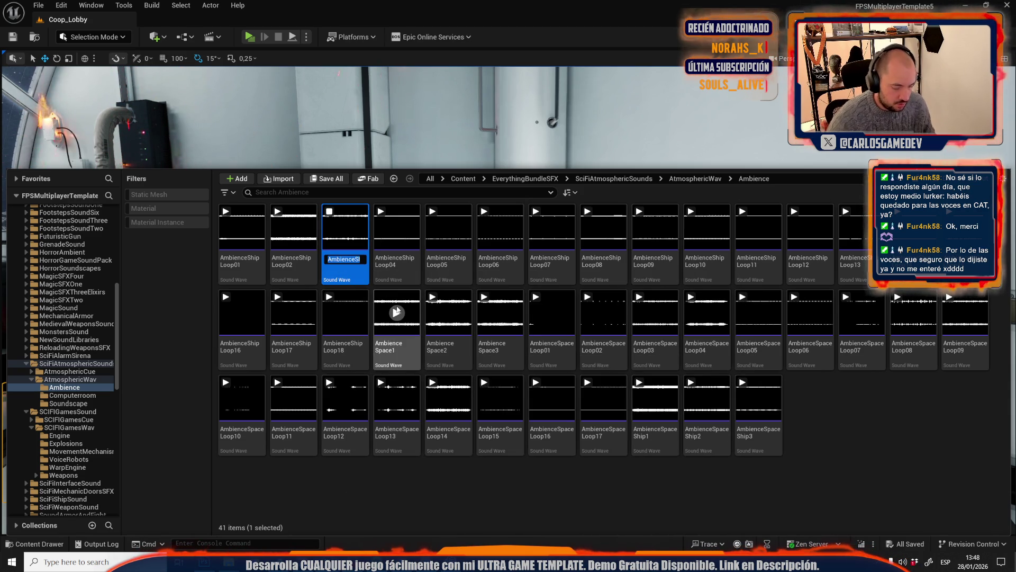
key(Home)
text(chulo_)
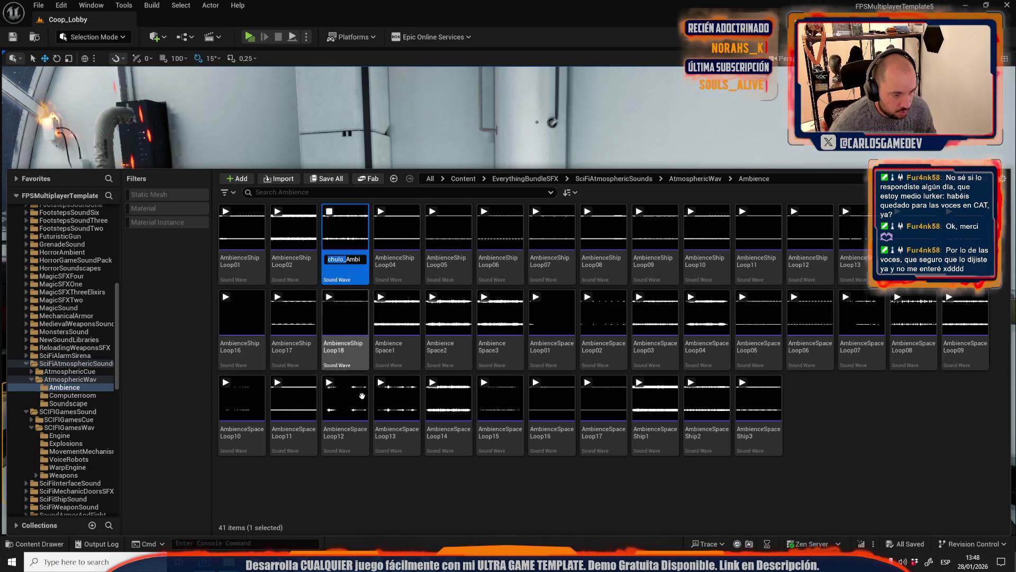
key(Return)
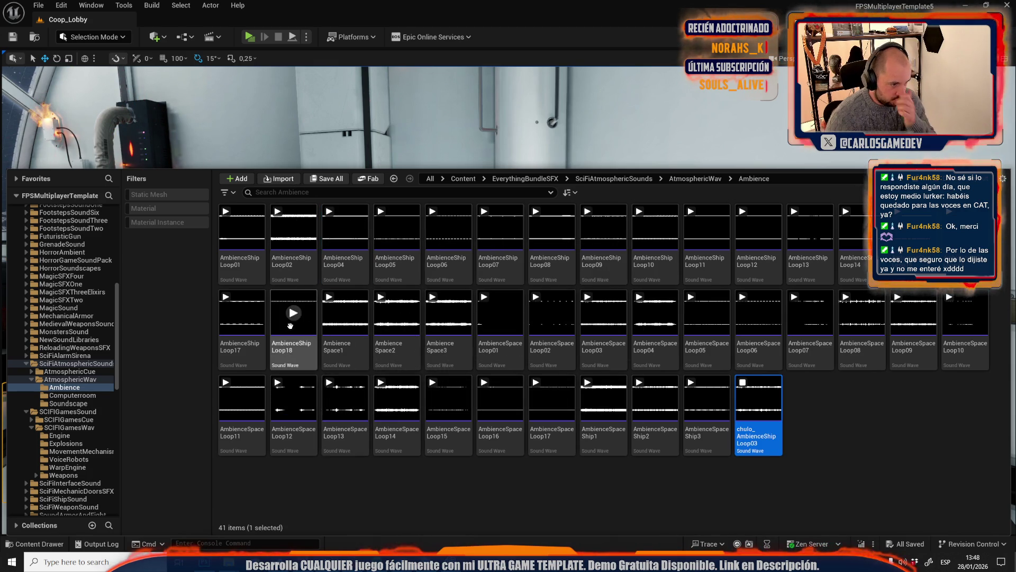
Preview Loop04, then correct the name to AmbienceShipLoop03_chulo
click(345, 229)
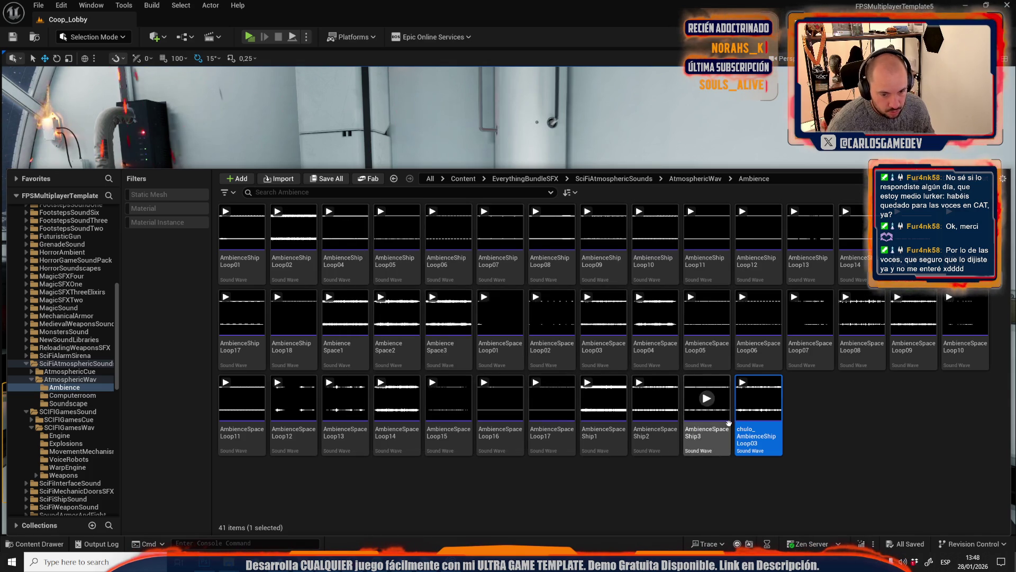
click(757, 429)
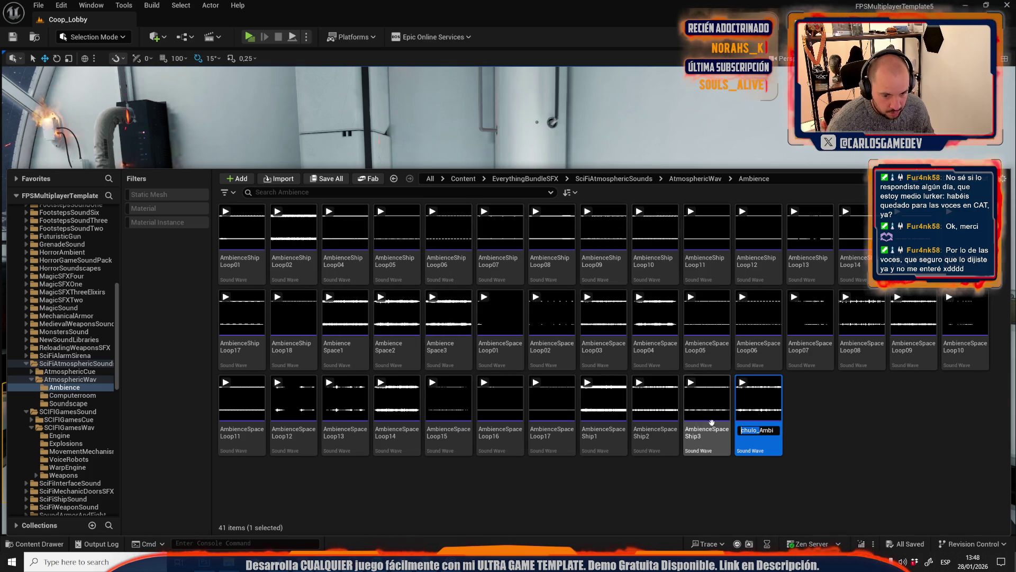
key(ctrl+v)
key(Home)
key(End)
key(BackSpace)
text(3_chulo)
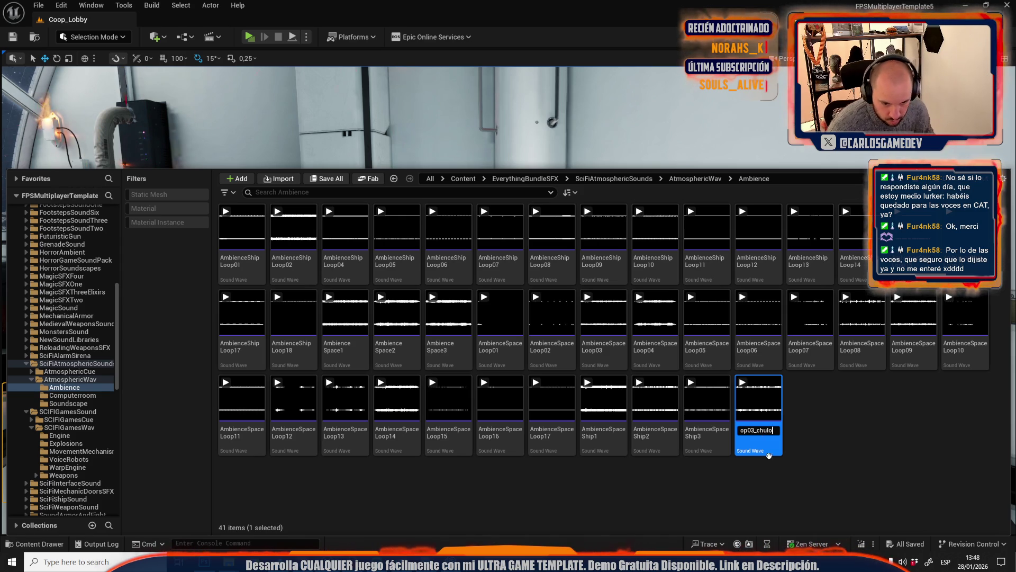
drag(755, 430, 784, 432)
key(Return)
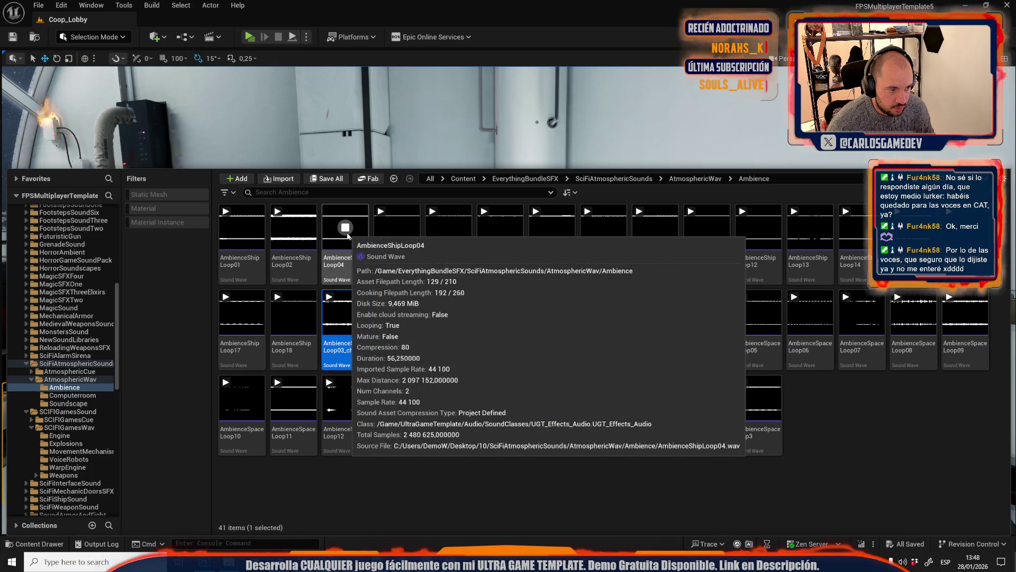
Preview AmbienceShipLoop05 and rename it AmbienceShipLoop05_chulo
click(398, 232)
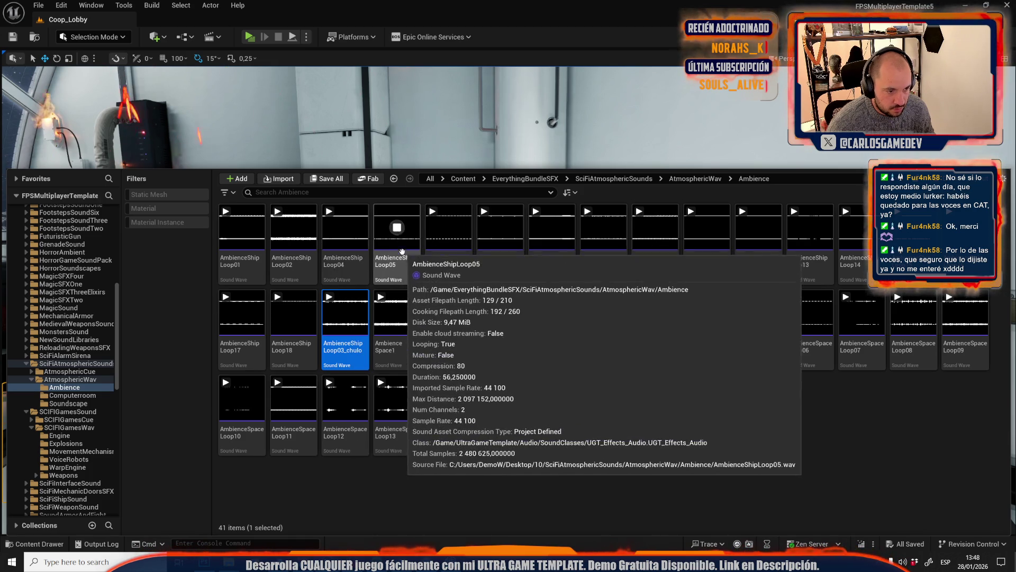
click(404, 263)
key(Right)
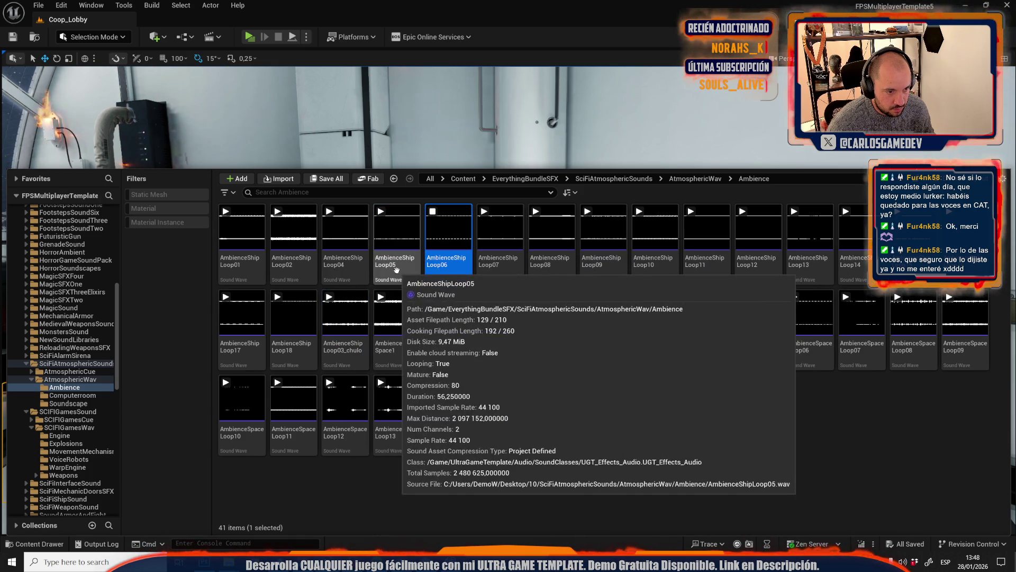
click(403, 271)
click(402, 269)
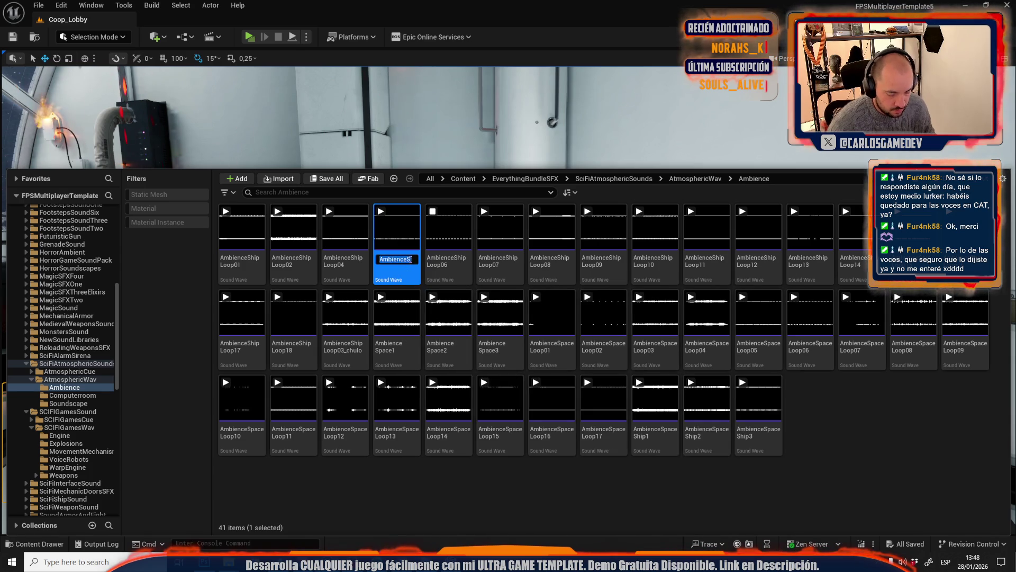
key(End)
text(_chulo)
key(Return)
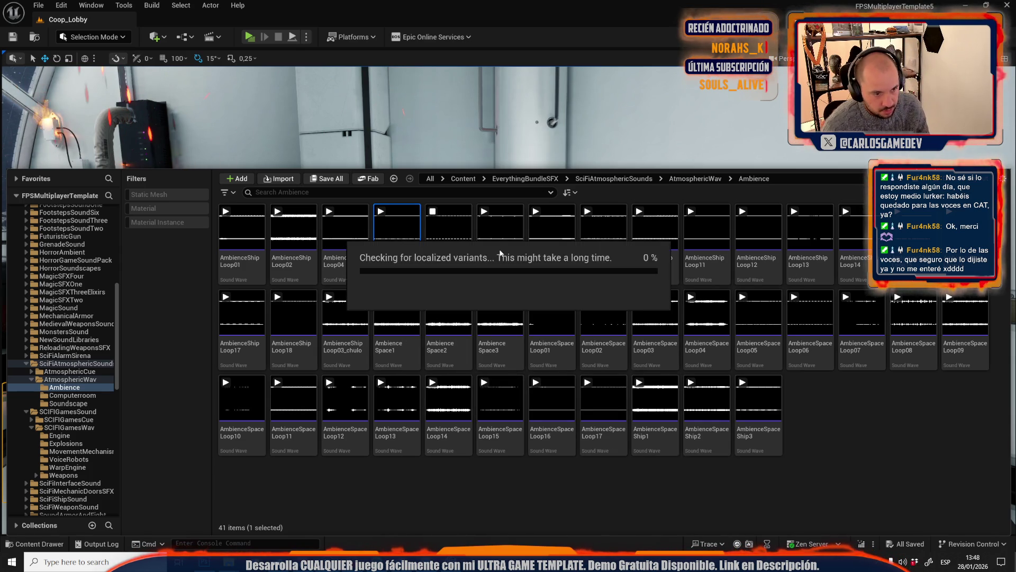
Preview Loops 07, 08 and 09, renaming Loop09 to AmbienceShipLoop09_chulo
click(447, 228)
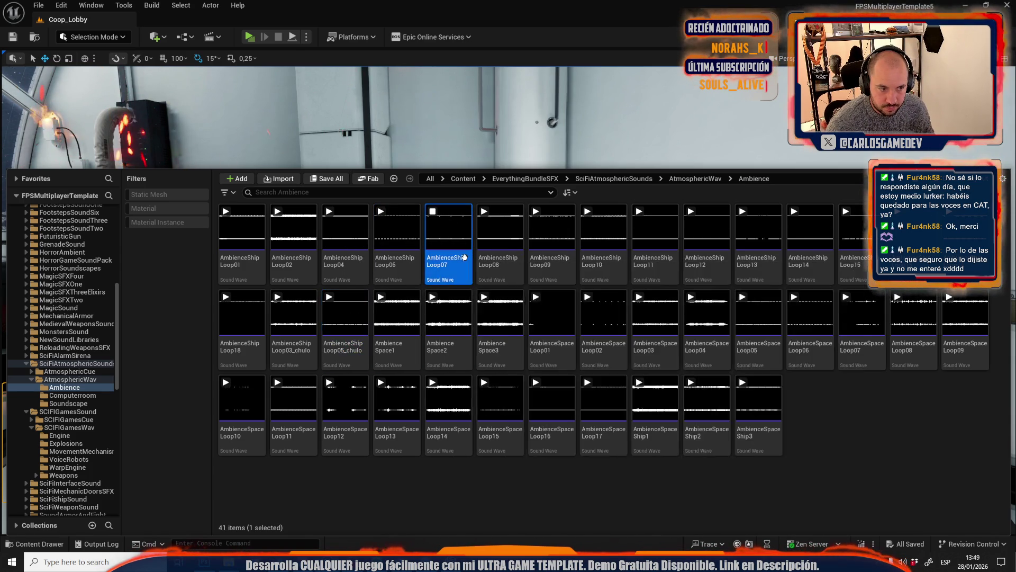
click(459, 209)
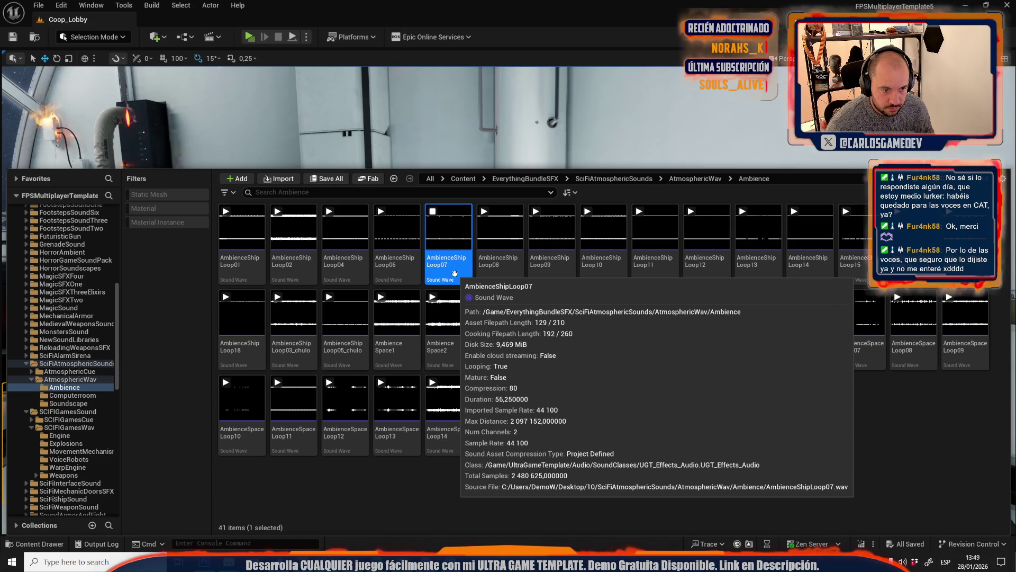
click(501, 228)
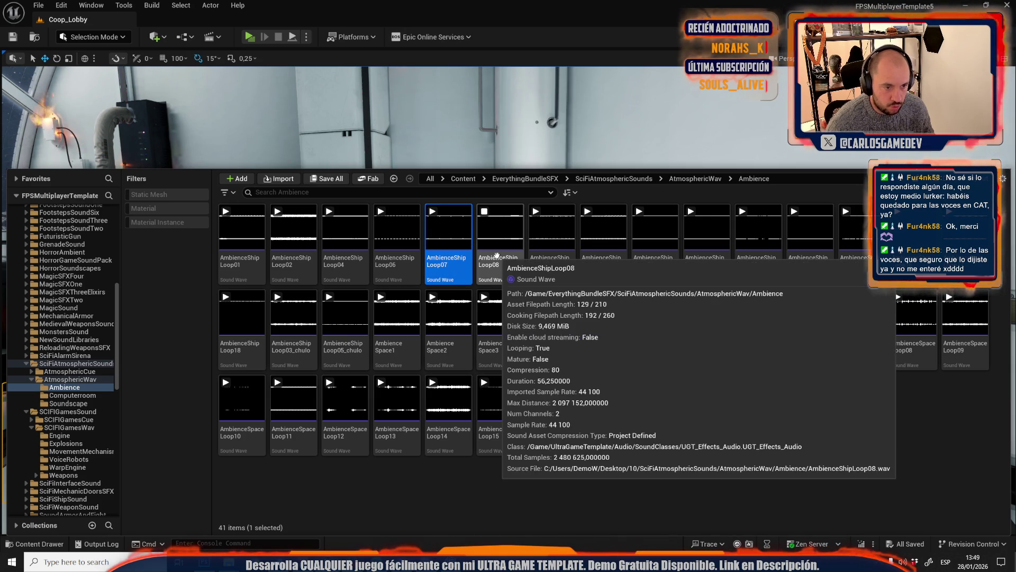
click(498, 253)
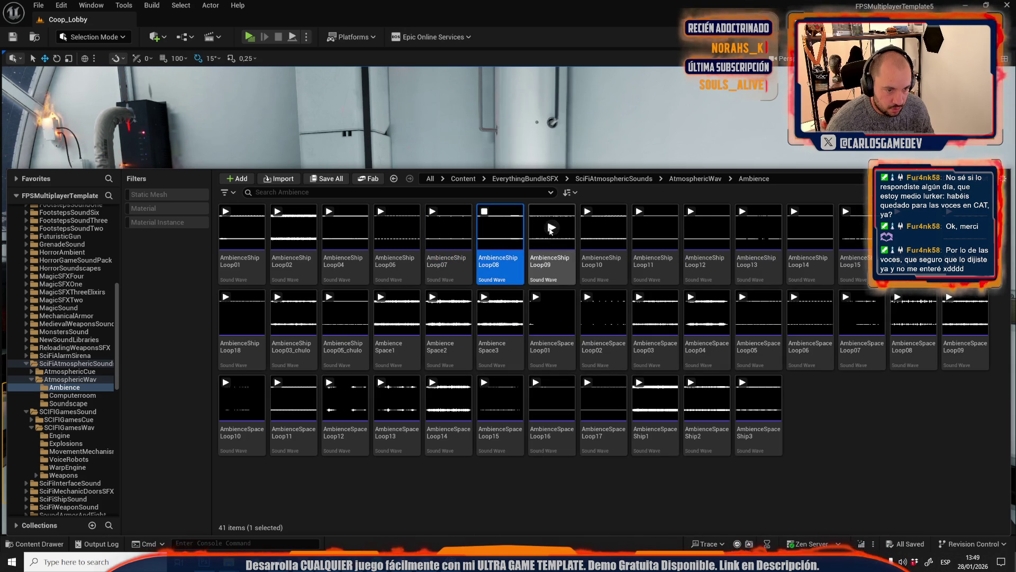
click(551, 228)
click(556, 252)
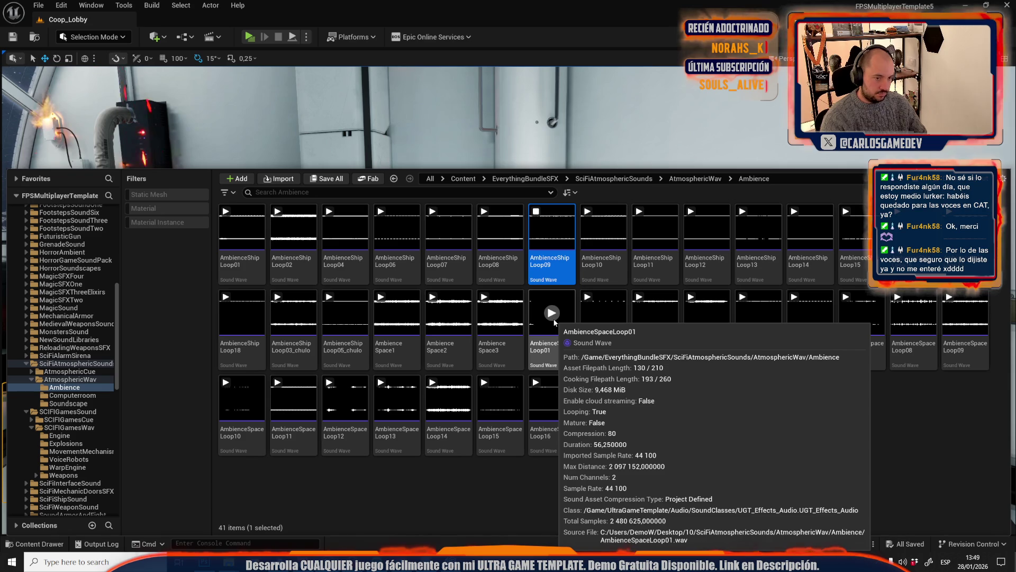
key(F2)
click(554, 322)
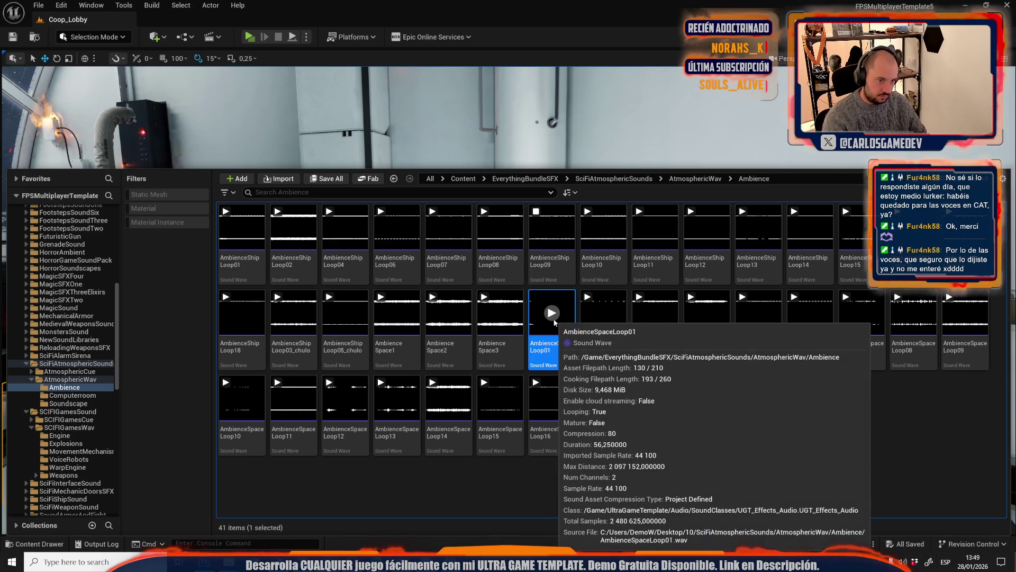
click(565, 271)
key(F2)
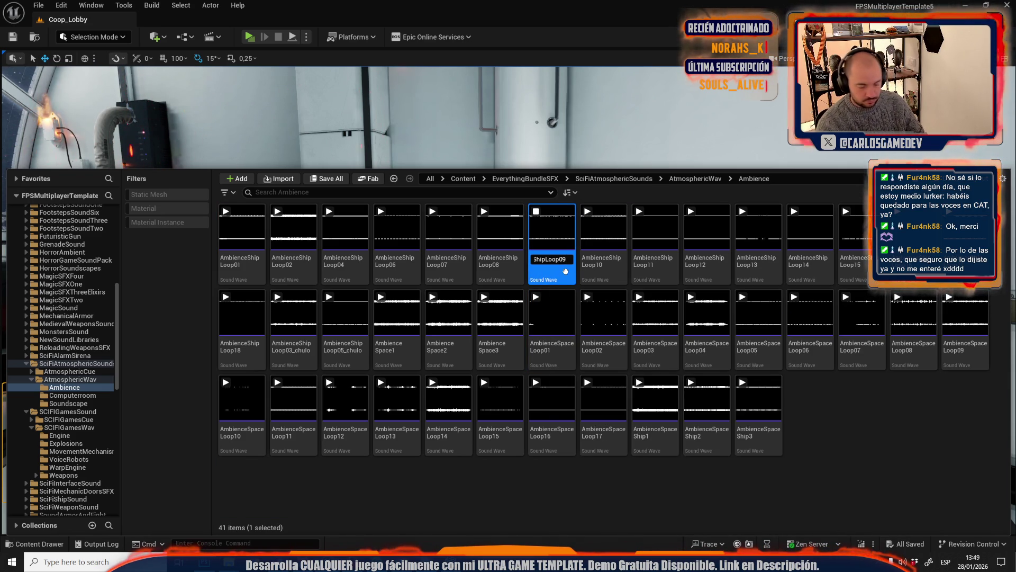
text(_chulo)
key(Return)
Preview Loops 10 and 11, then rename Loop12 to AmbienceShipLoop12_chulo
click(556, 243)
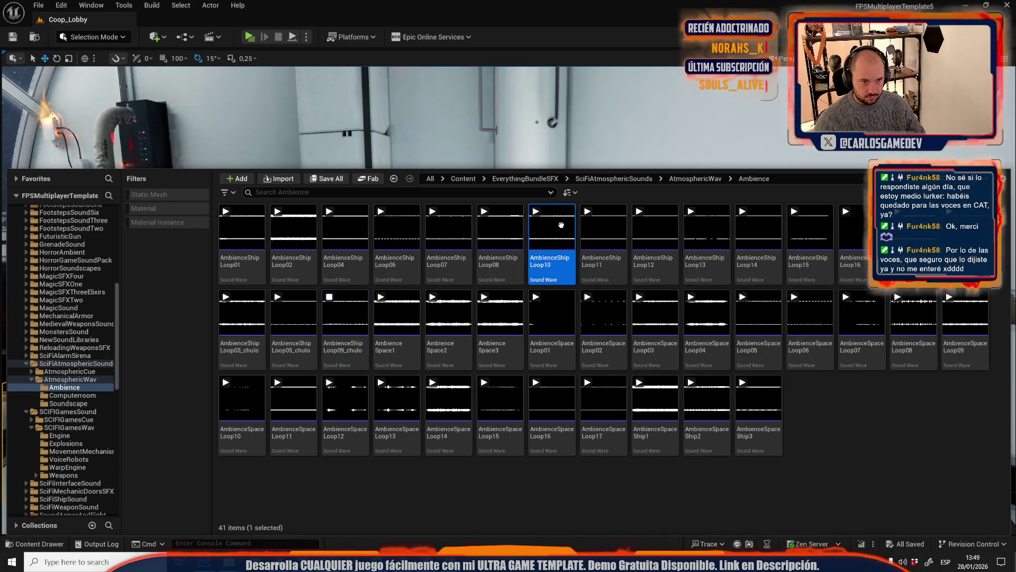
click(553, 227)
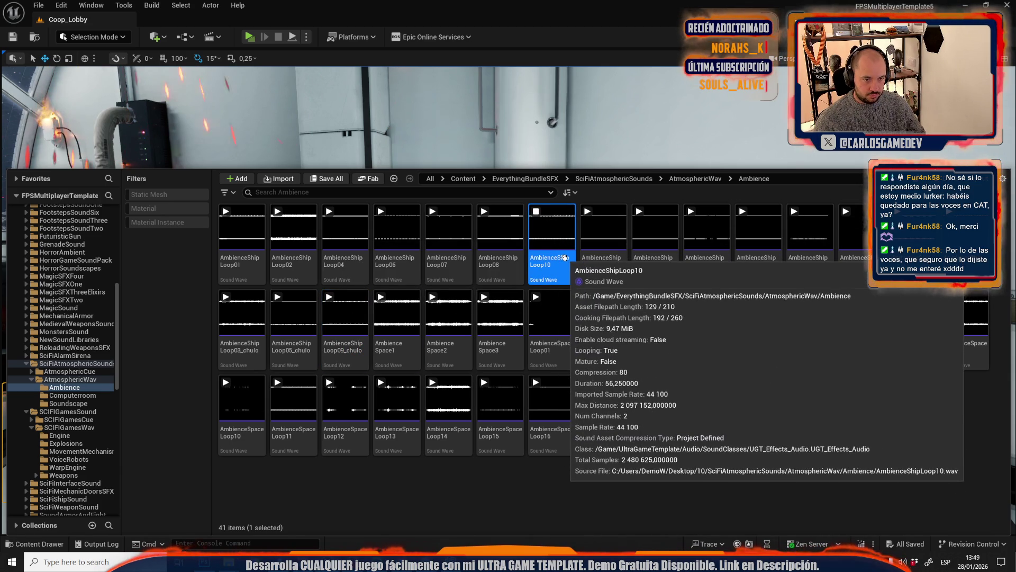
click(603, 226)
click(599, 257)
mouse_move(655, 230)
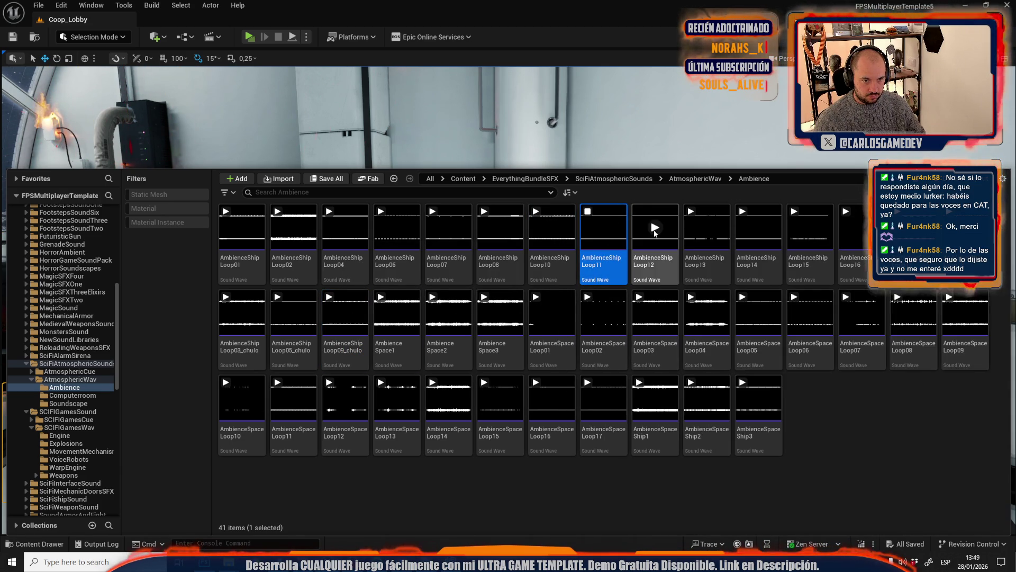
click(660, 267)
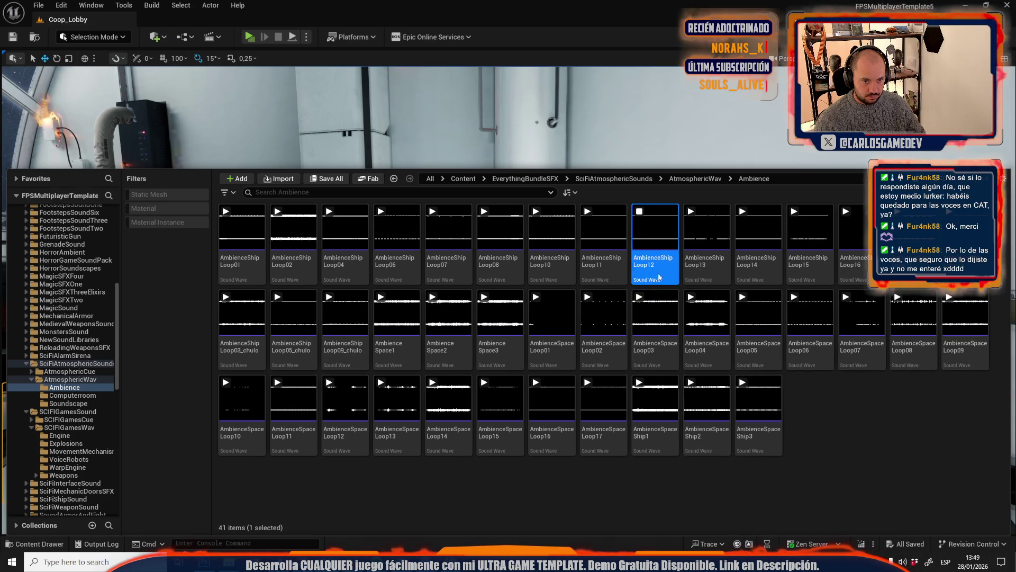
click(664, 264)
key(End)
key(Return)
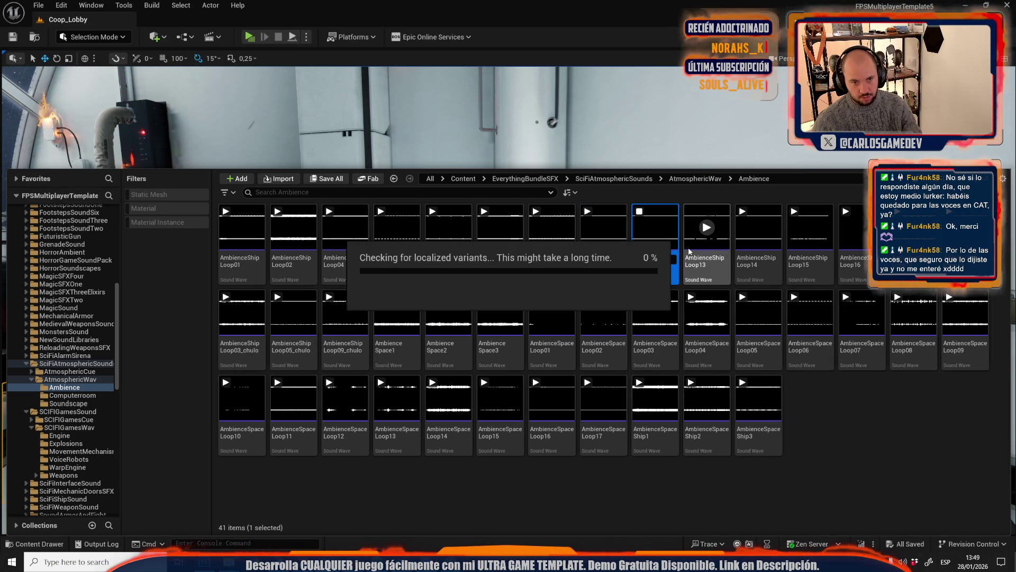
Preview AmbienceShipLoop14 and rename it AmbienceShipLoop14_chulo
click(707, 227)
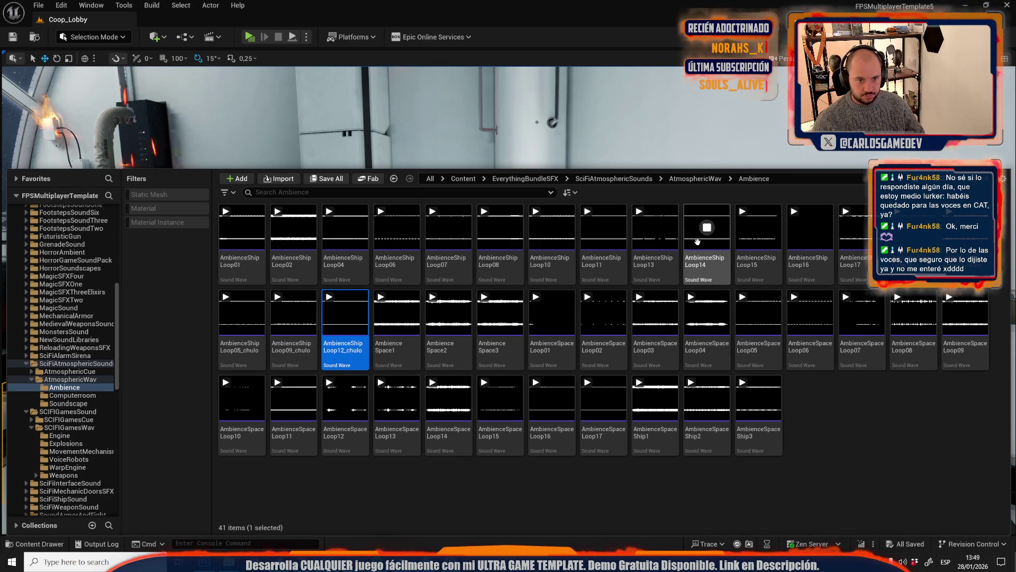
click(708, 265)
click(708, 265)
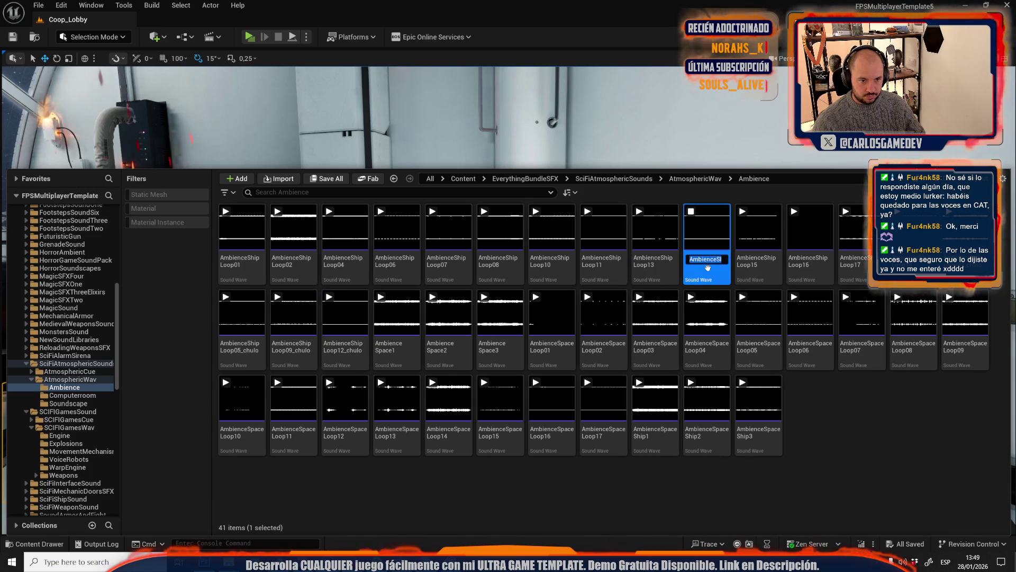
text(op14_chulo)
key(Return)
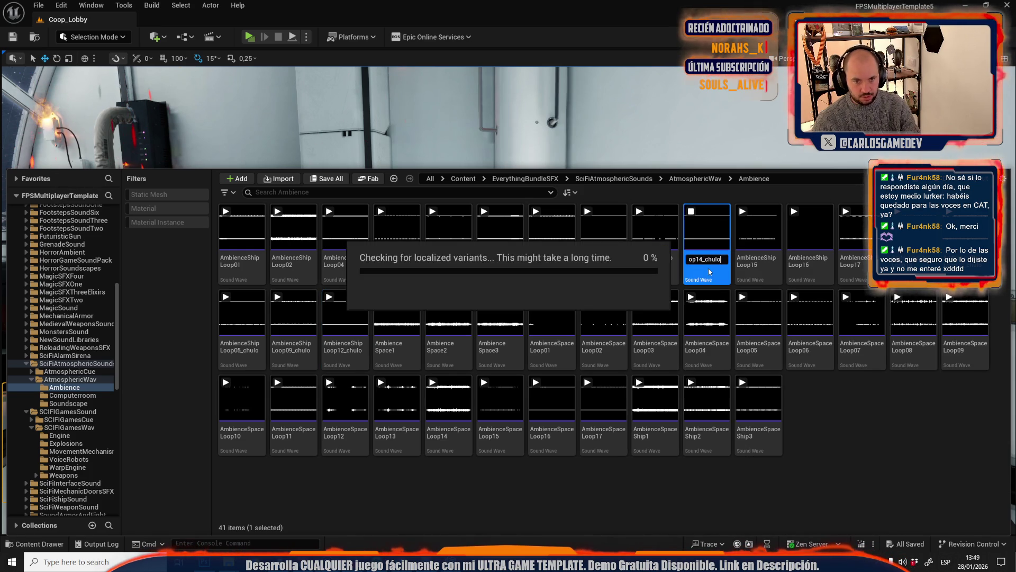
Preview Loops 15 and 16, renaming Loop16 to AmbienceShipLoop16_chulo
click(712, 227)
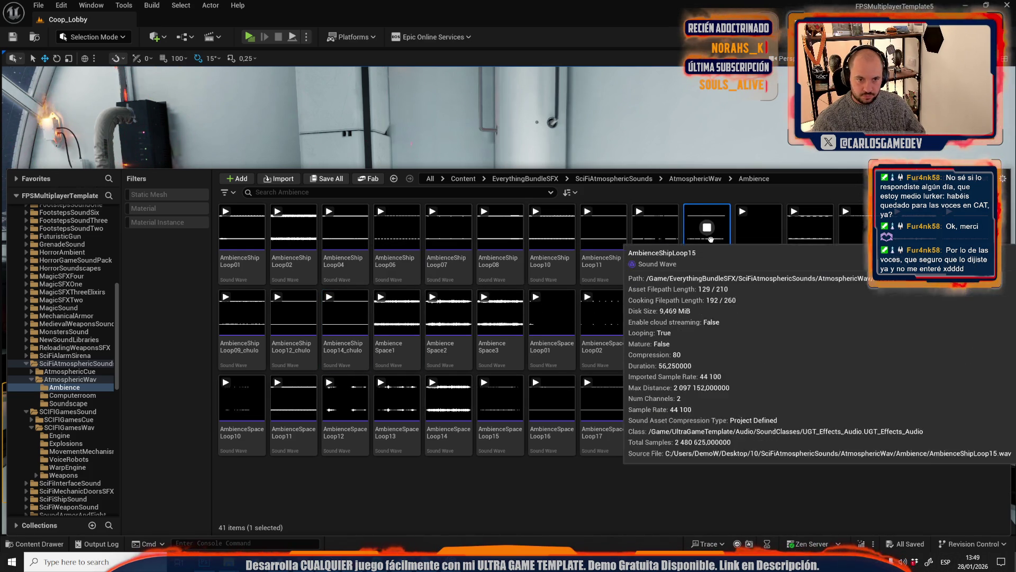
mouse_move(720, 265)
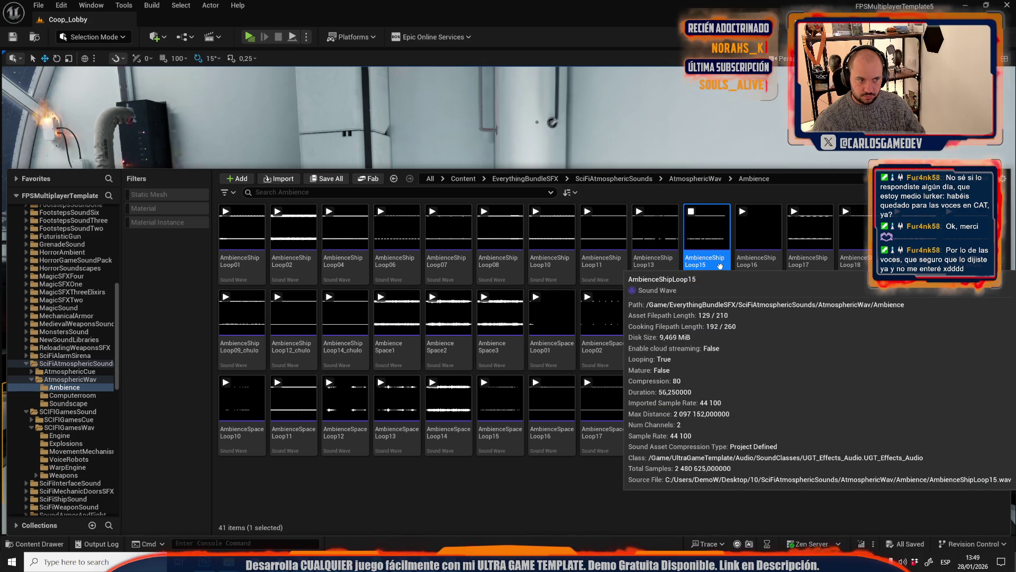
click(759, 230)
click(762, 243)
mouse_move(812, 235)
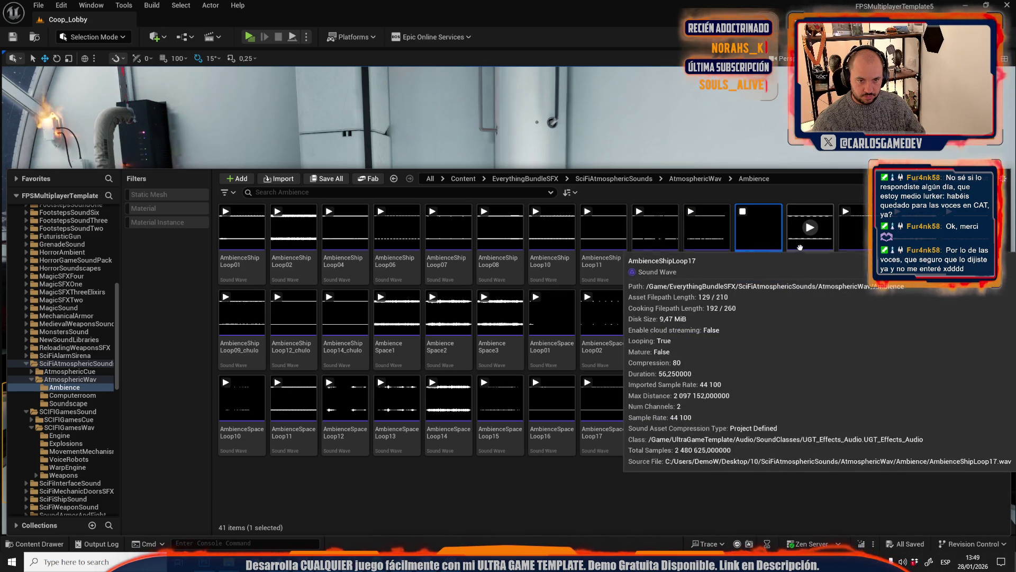
mouse_move(759, 266)
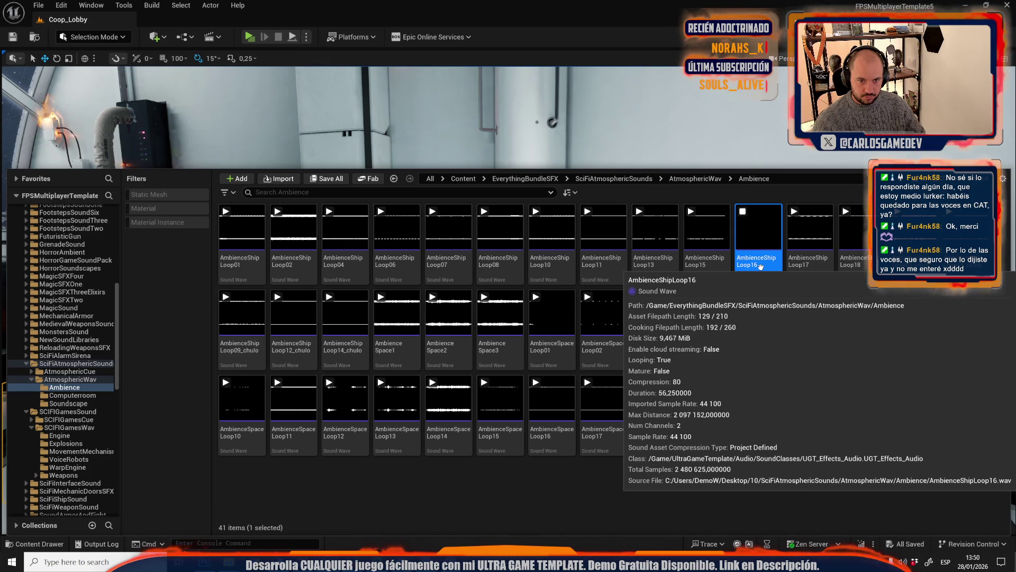
click(761, 266)
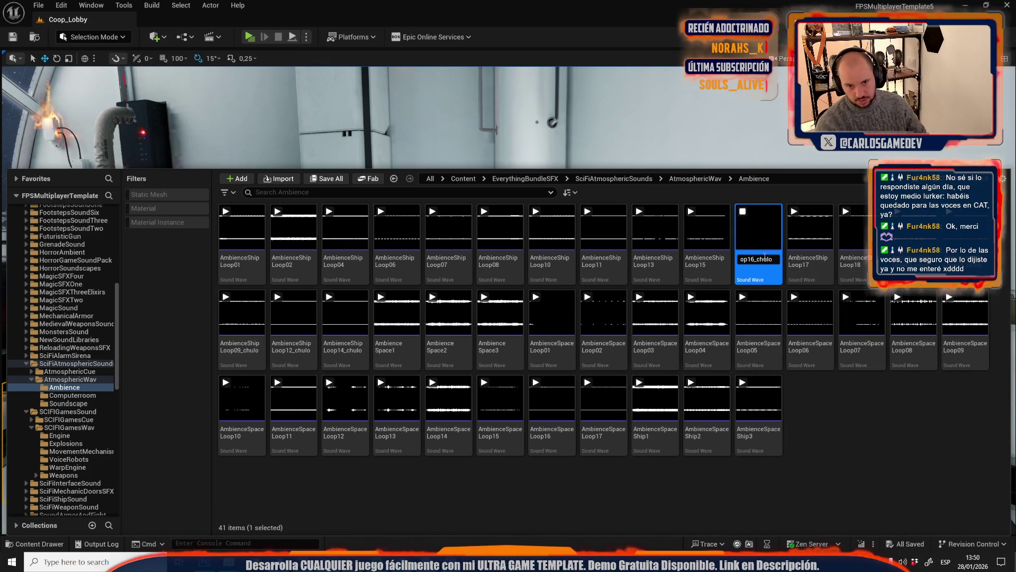
key(Return)
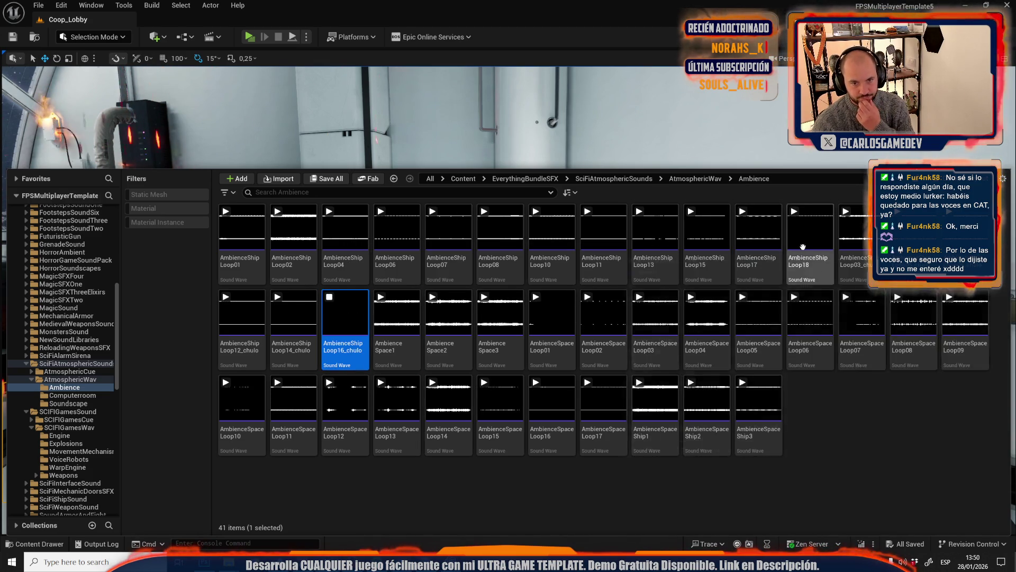
Audition AmbienceShipLoop17 and 18, then replay AmbienceShipLoop03_chulo
click(759, 227)
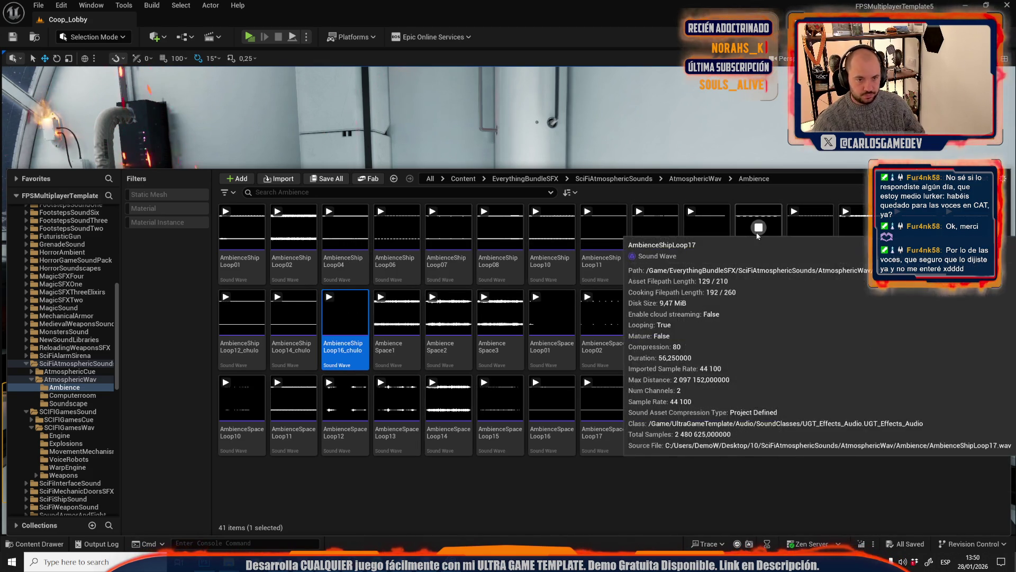
click(811, 227)
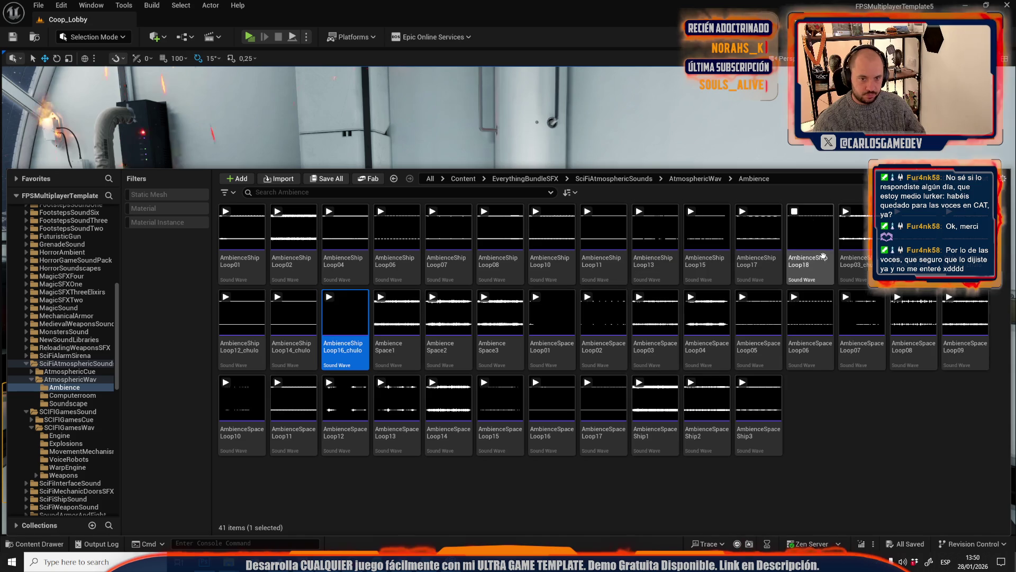
click(862, 228)
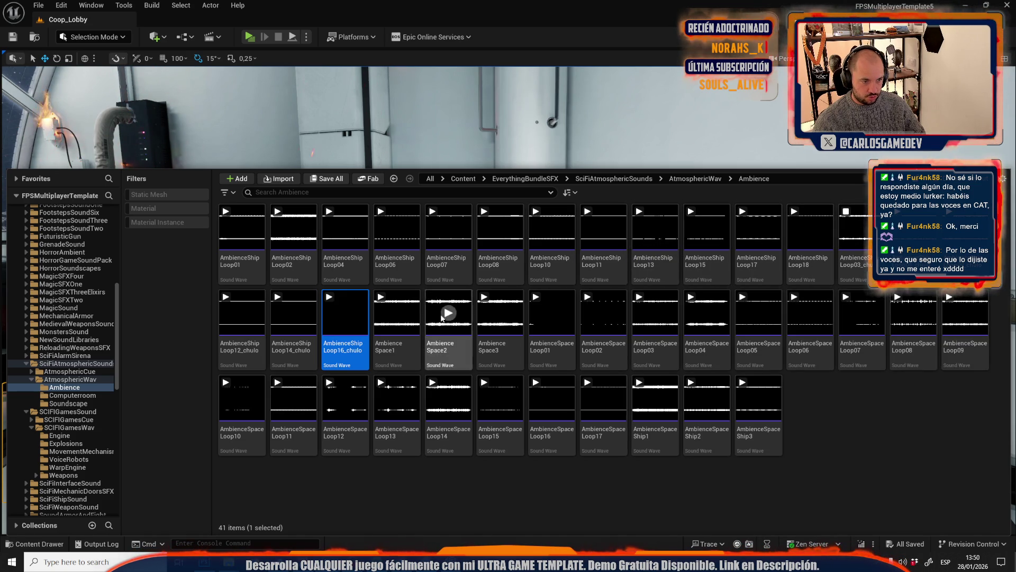
Audition AmbienceSpace1–3 and SpaceLoop01–02, renaming SpaceLoop02 to AmbienceSpaceLoop02_chulo
click(402, 321)
click(447, 313)
click(501, 314)
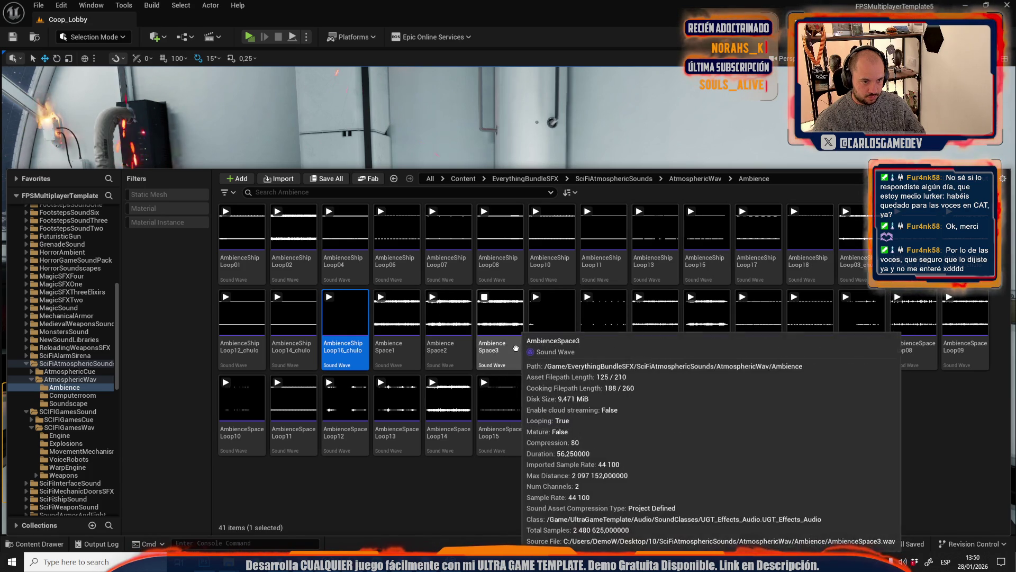
click(517, 347)
click(551, 314)
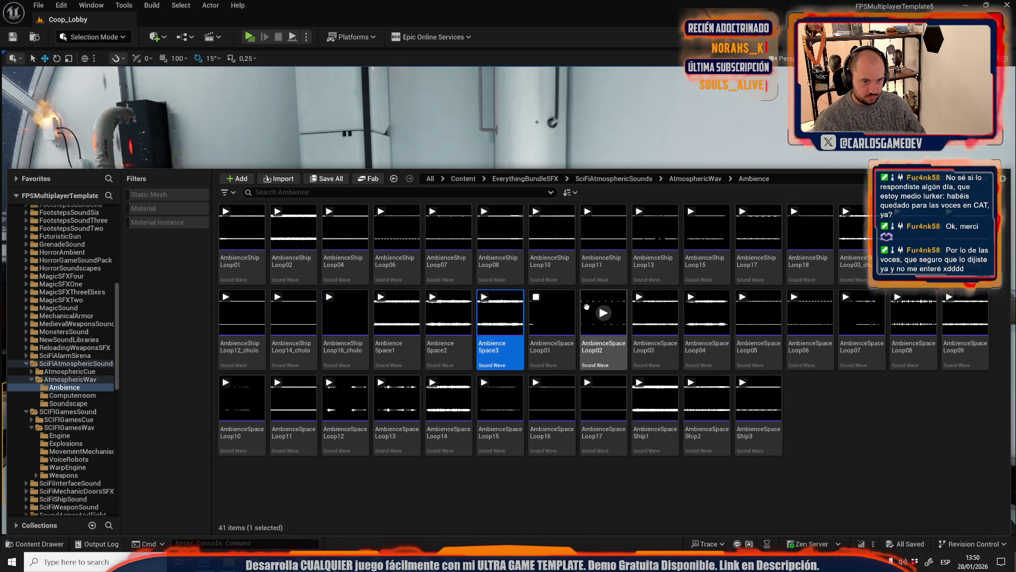
click(603, 312)
click(602, 330)
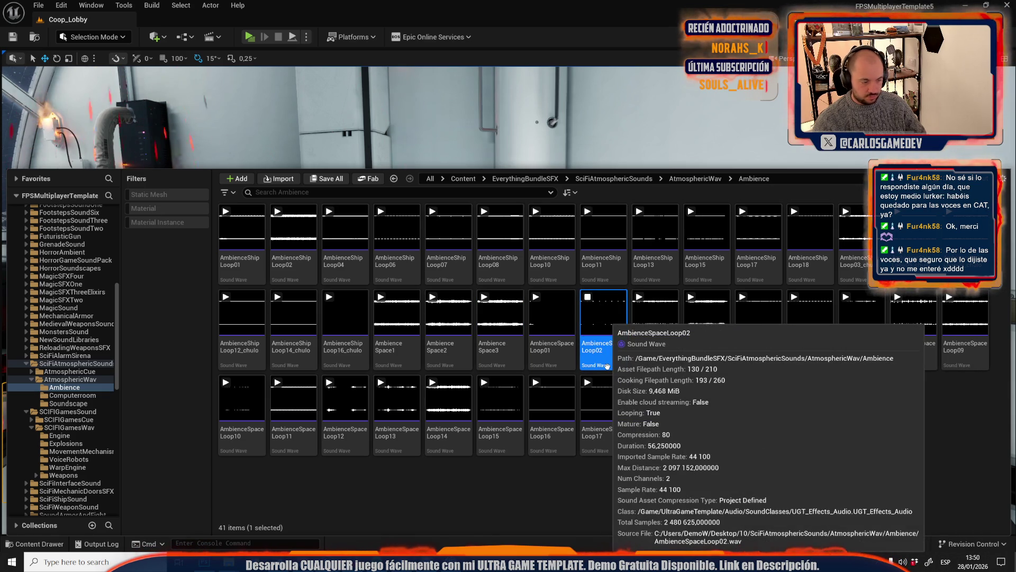
key(F2)
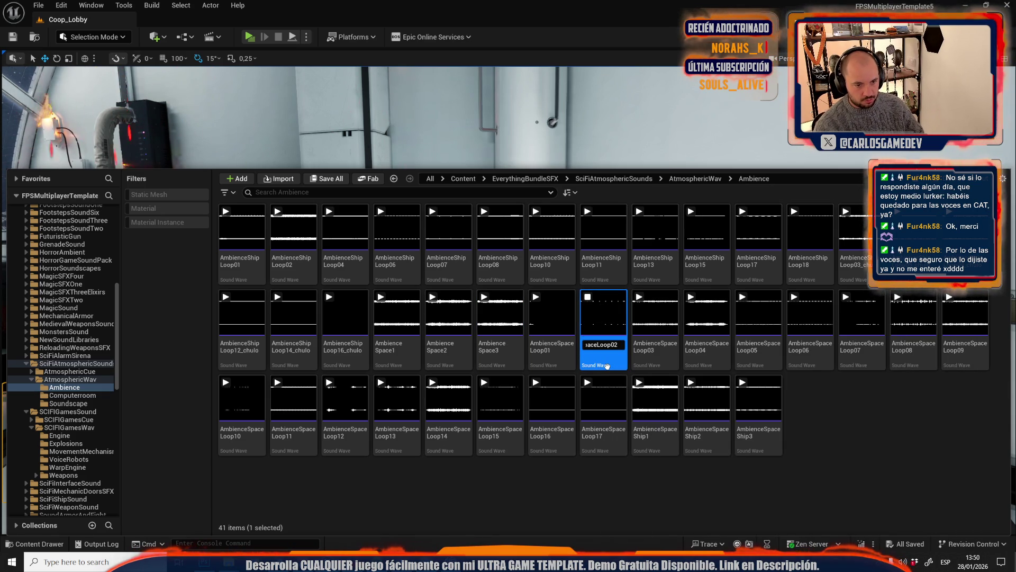
text(_chulo)
key(Return)
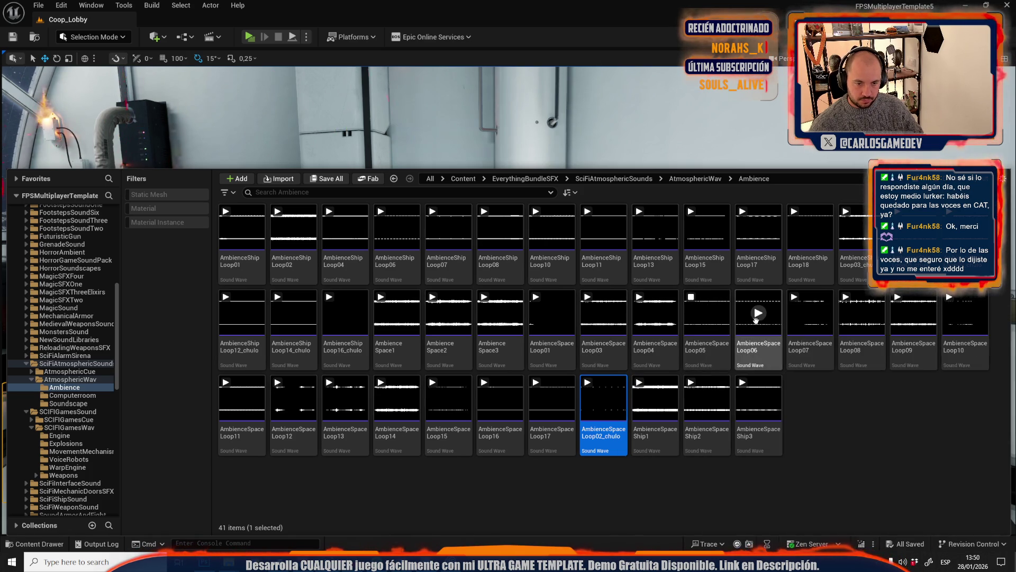
Rename AmbienceSpaceLoop05 to AmbienceSpaceLoop05_chulo
click(721, 351)
click(721, 350)
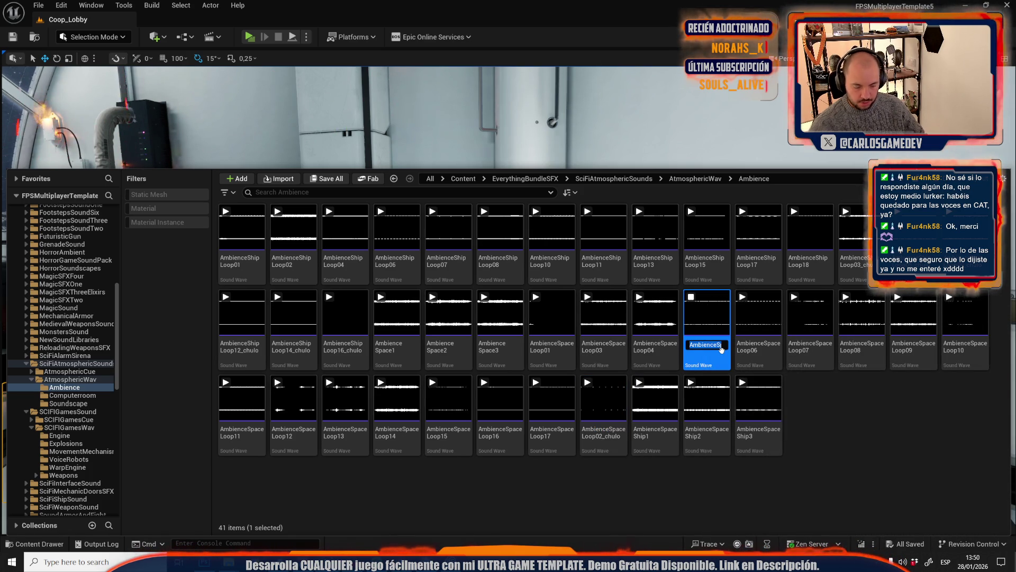
text(_chulo)
key(Return)
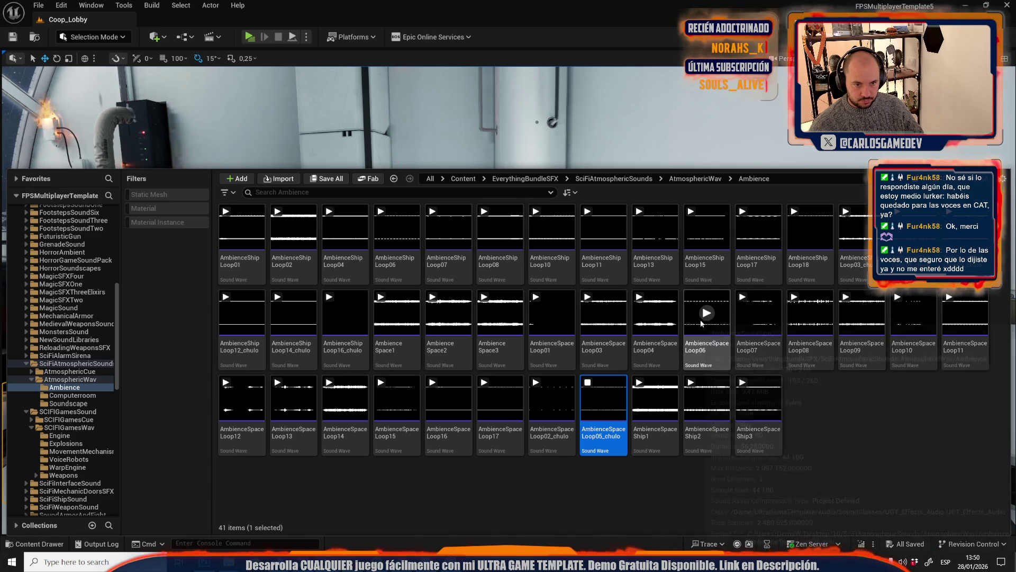
Preview SpaceLoop06 and 08, then rename SpaceLoop09 to AmbienceSpaceLoop09_chulo
click(706, 313)
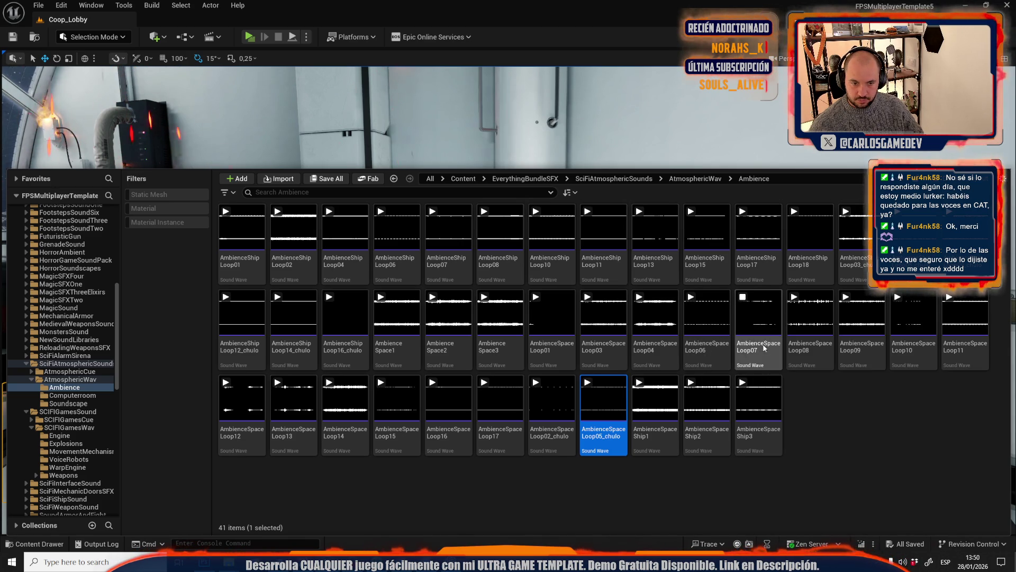
click(810, 313)
click(810, 328)
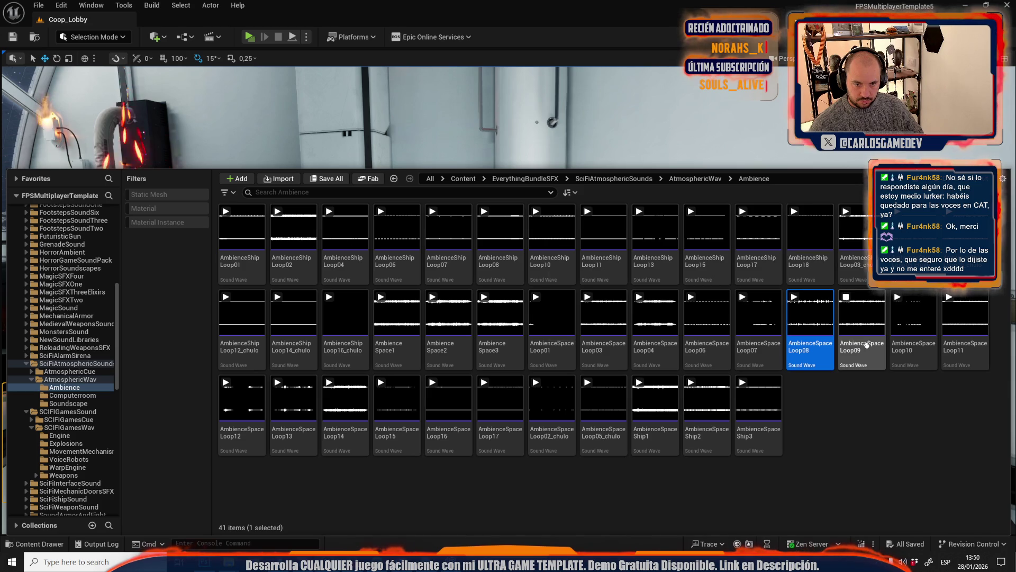
click(866, 345)
click(865, 349)
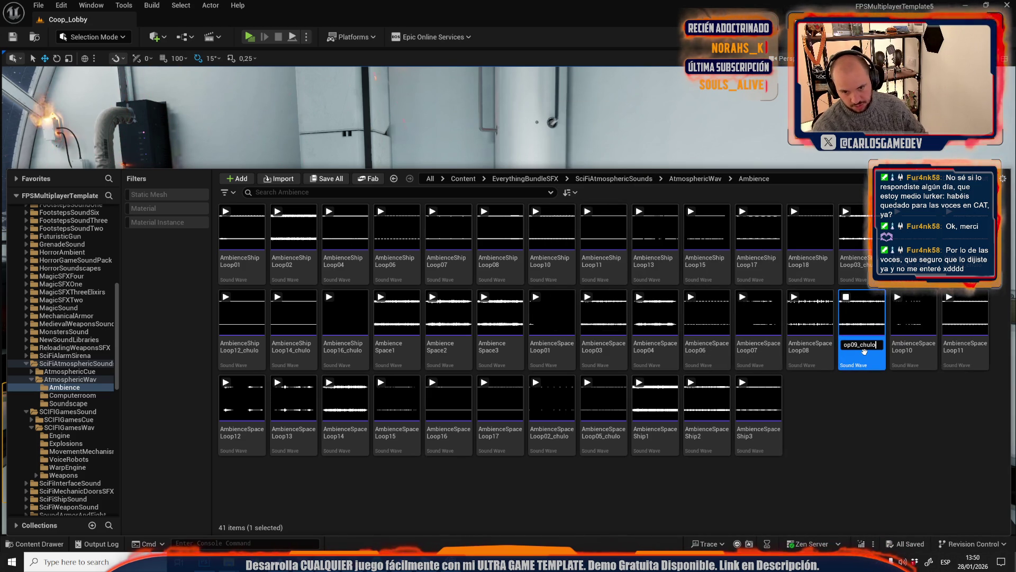
text(ç)
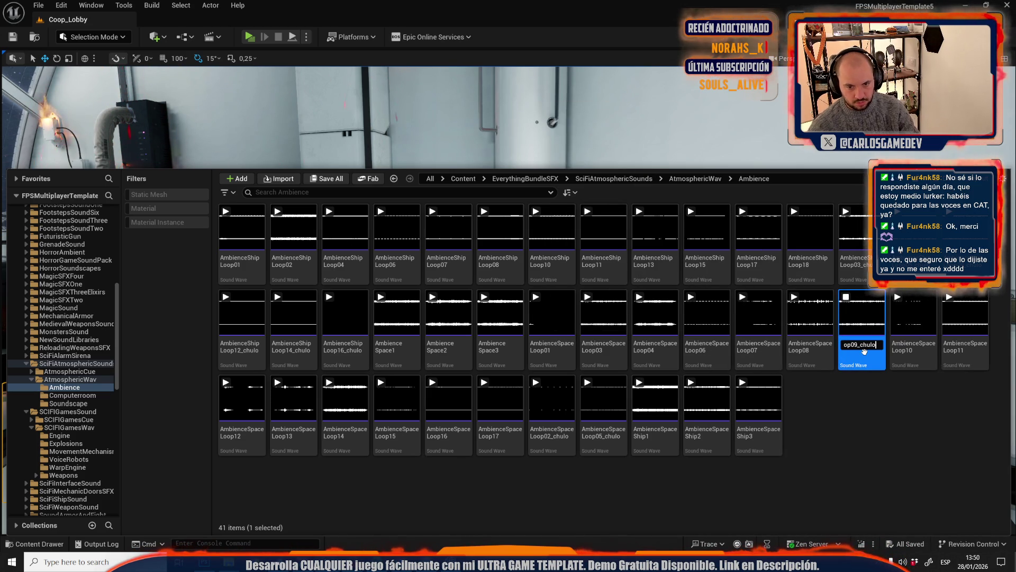
key(Return)
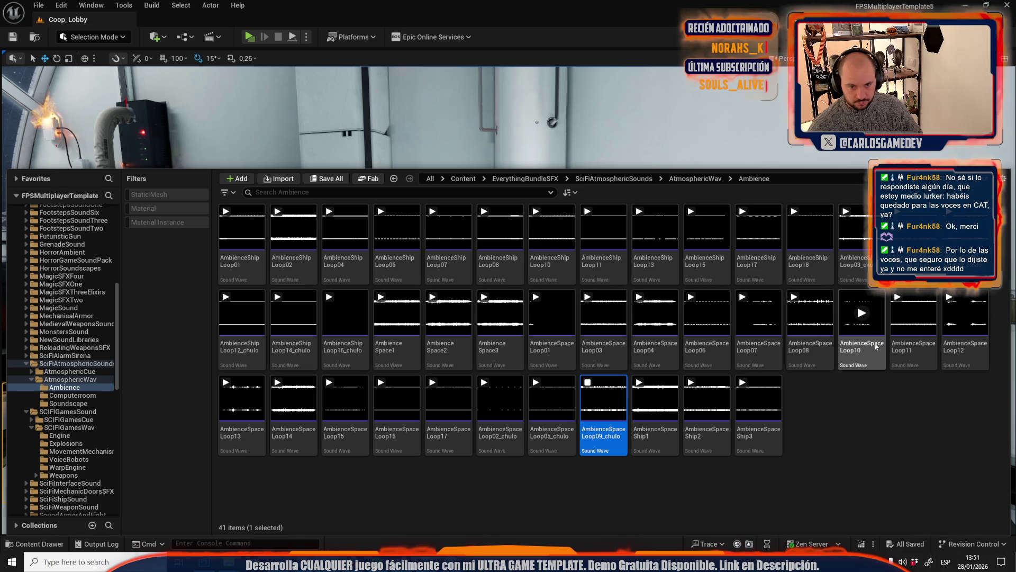
Audition AmbienceSpaceLoop10, 11, 12, 13, 15, 16 and 17
click(862, 313)
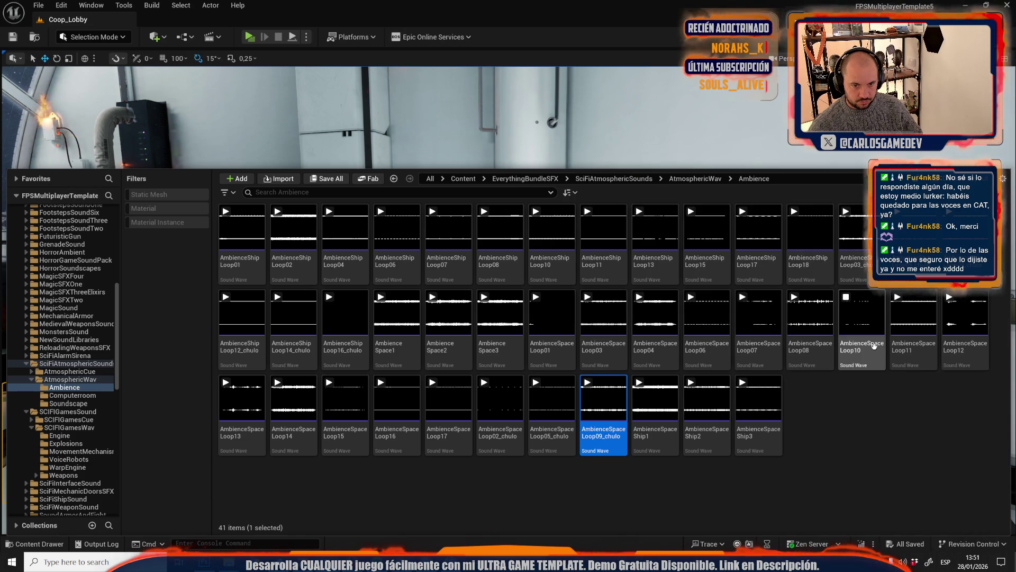
click(874, 344)
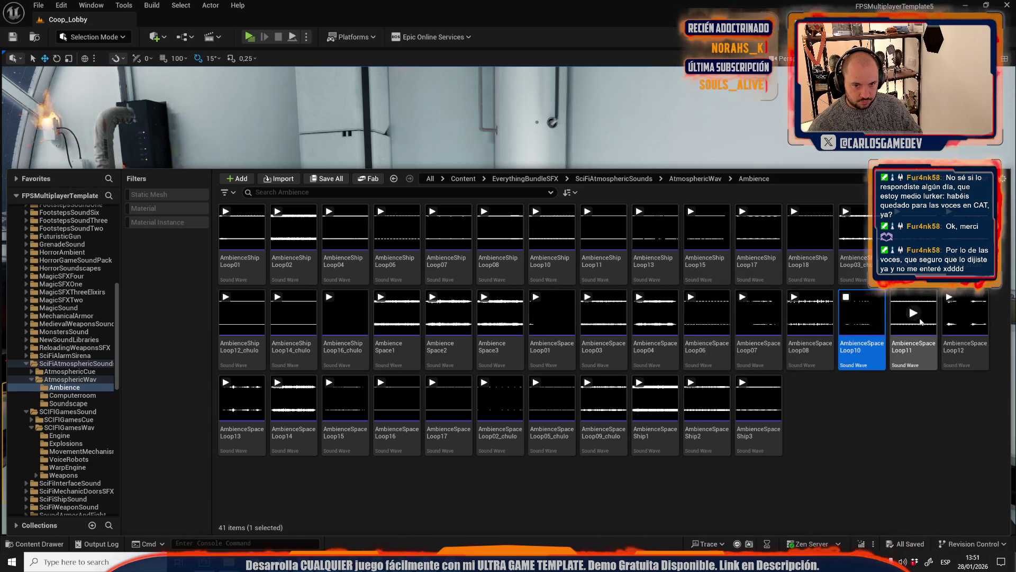
click(966, 323)
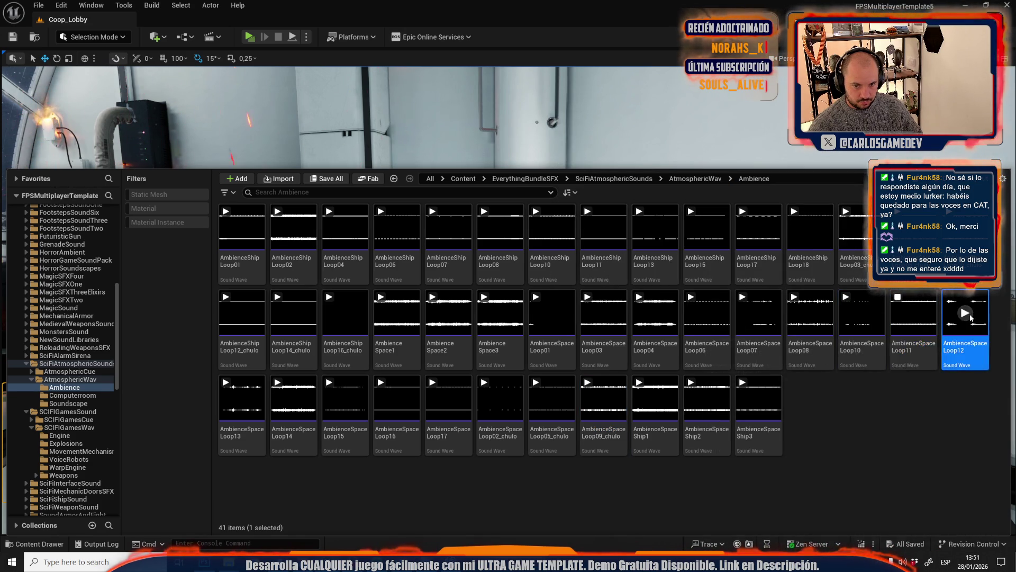
click(965, 315)
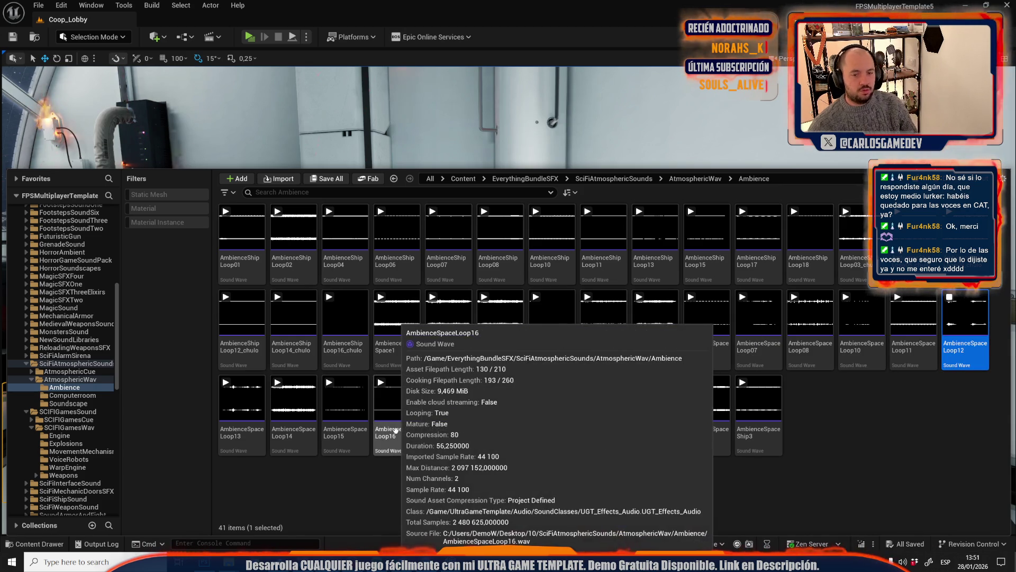
click(242, 399)
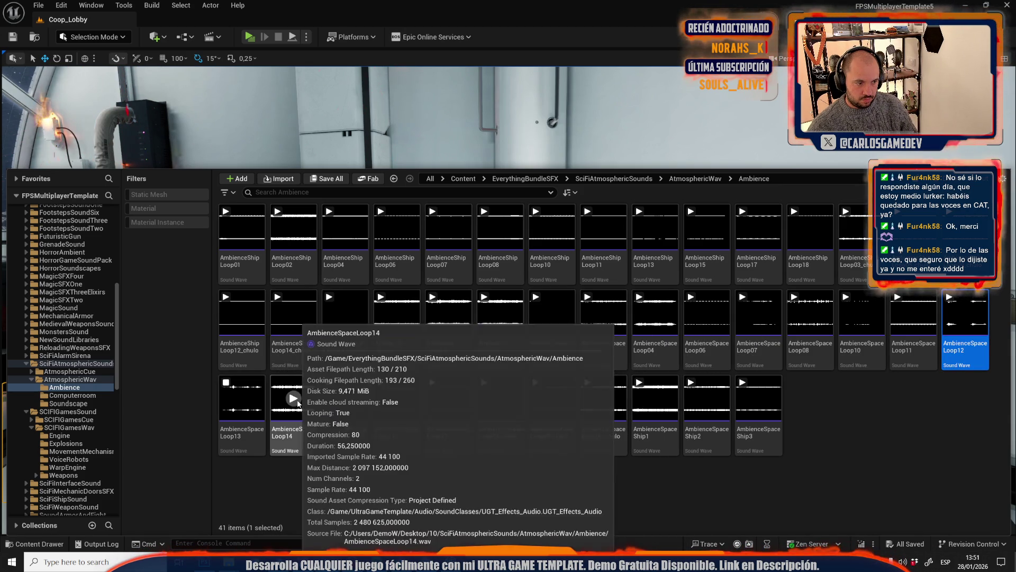
click(345, 400)
click(397, 399)
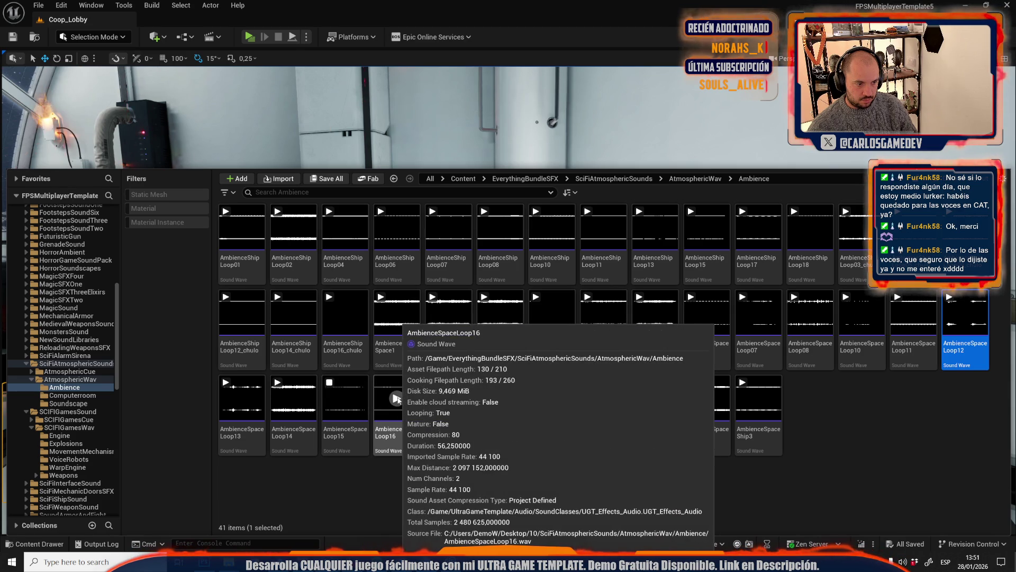
click(449, 398)
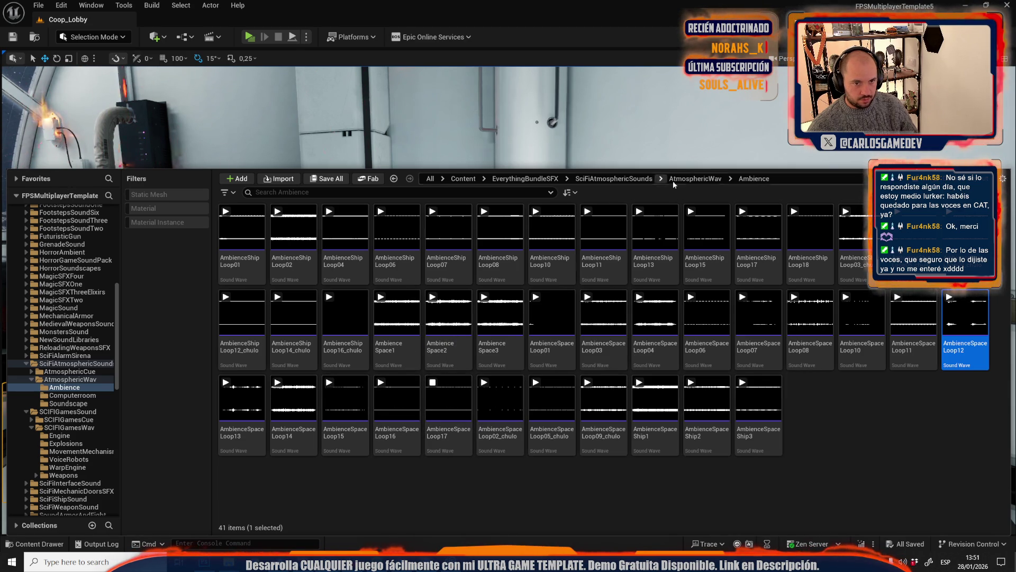
Go back up through AtmosphericWav to the SciFiAtmosphericSounds folder
click(696, 178)
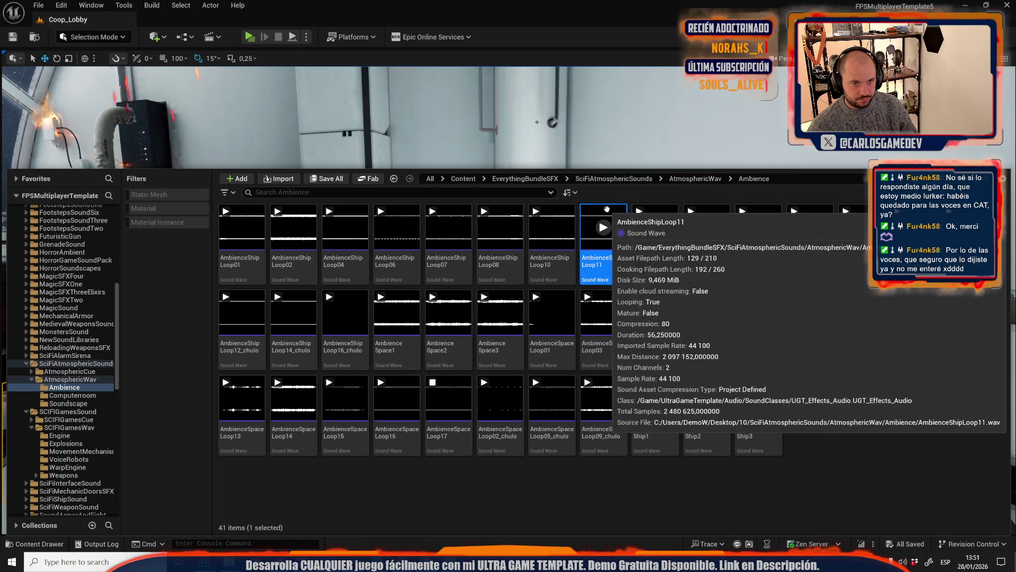
click(696, 178)
click(614, 179)
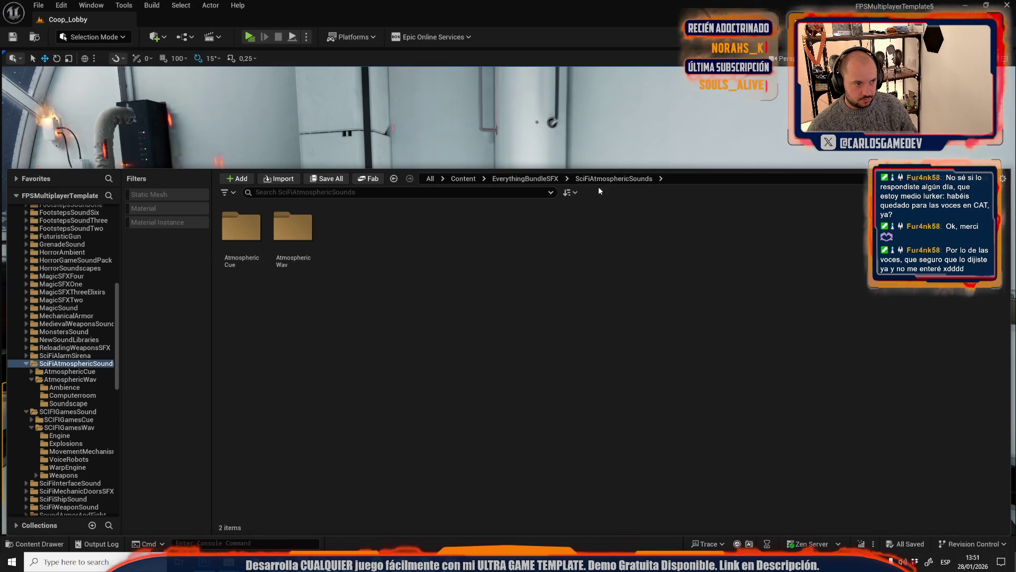
Open AtmosphericWav, then its Soundscape folder of 43 sound waves
double_click(288, 246)
double_click(345, 228)
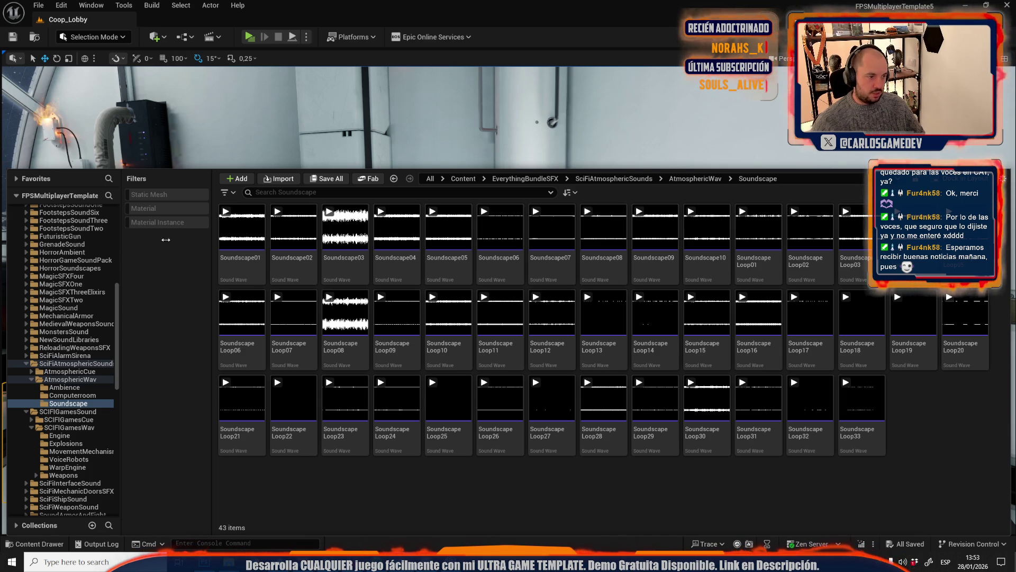
Audition Soundscape02 through Soundscape05 in the Content Browser
click(258, 267)
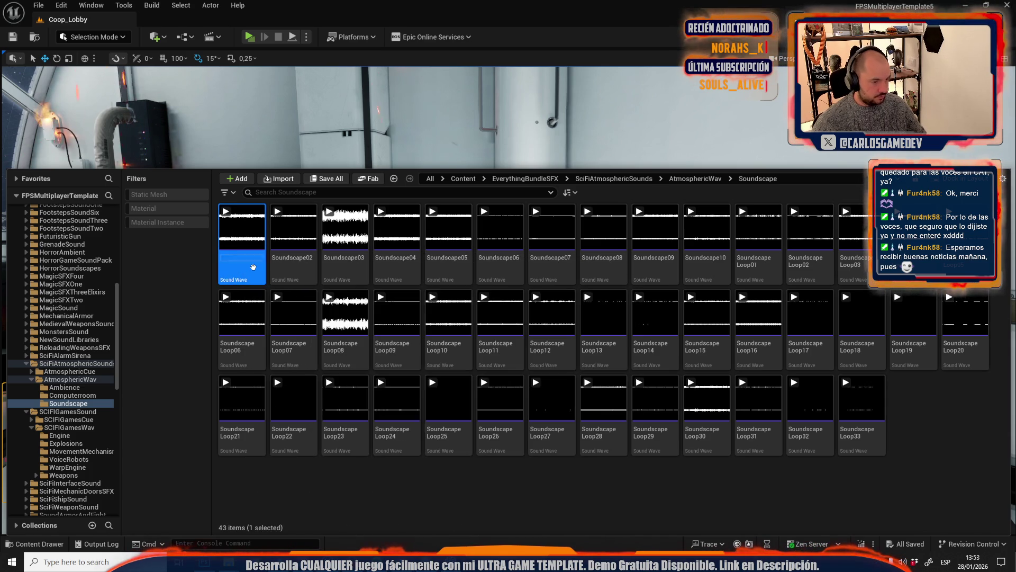
click(284, 494)
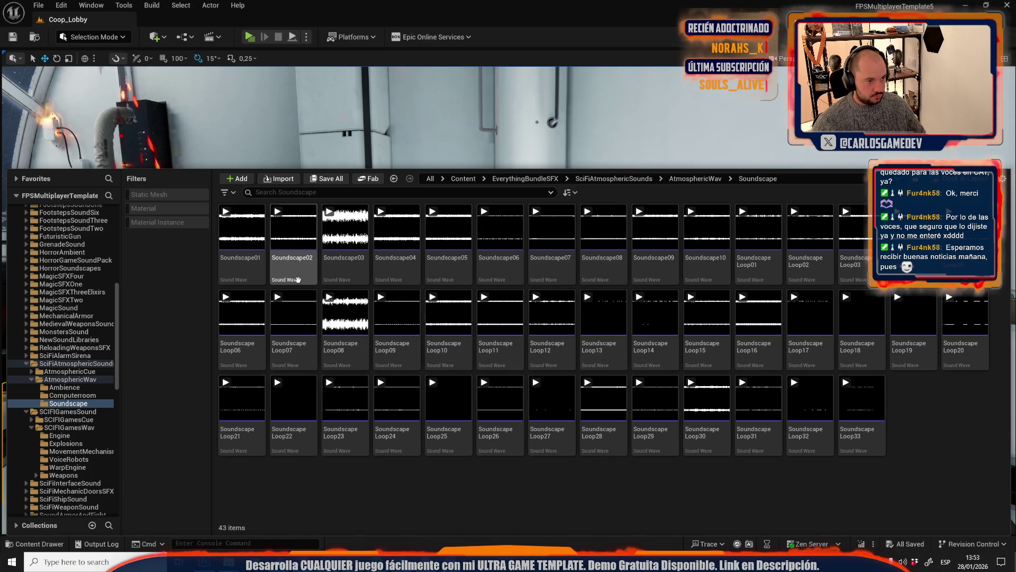
click(293, 228)
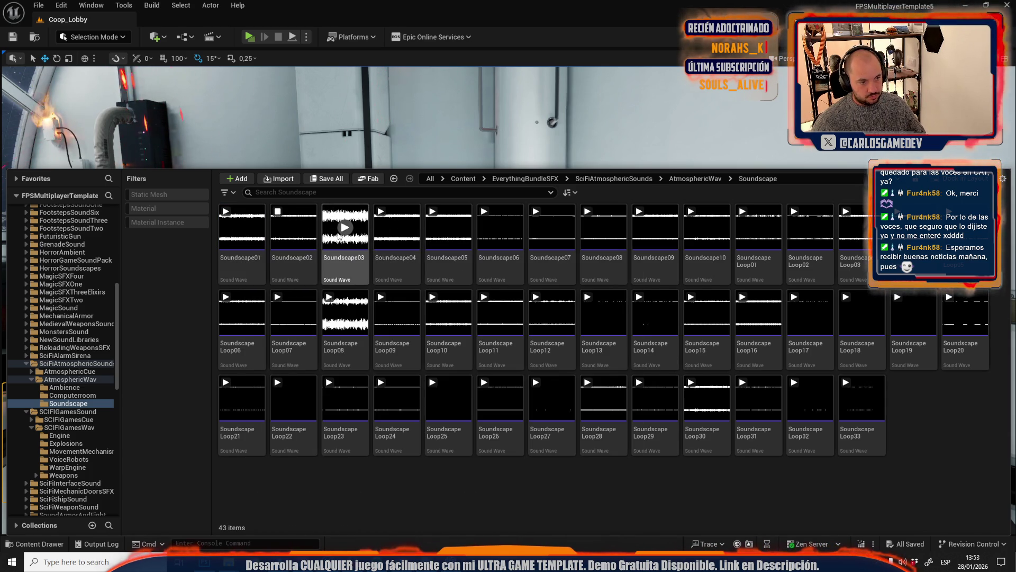
click(345, 227)
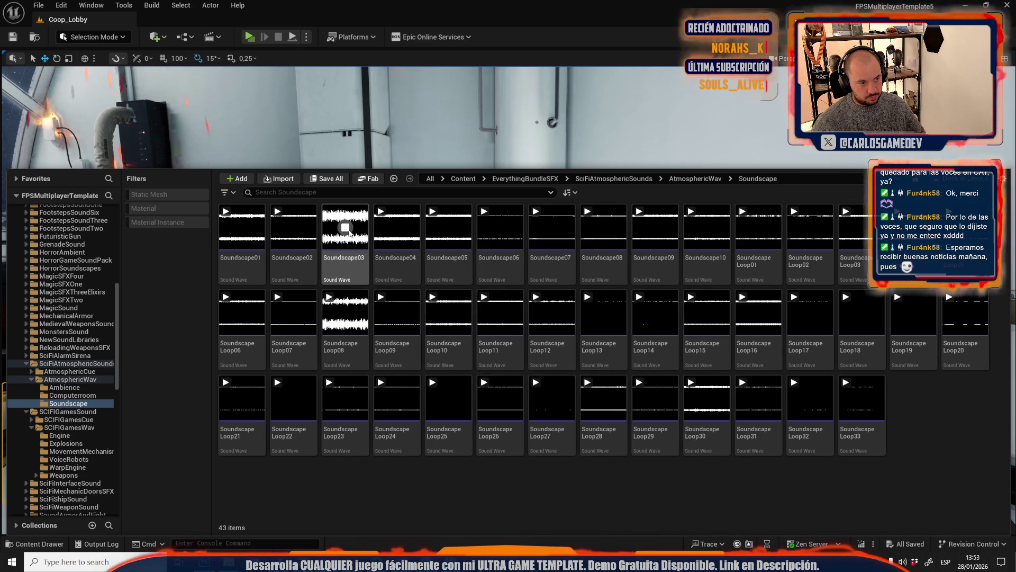
click(354, 262)
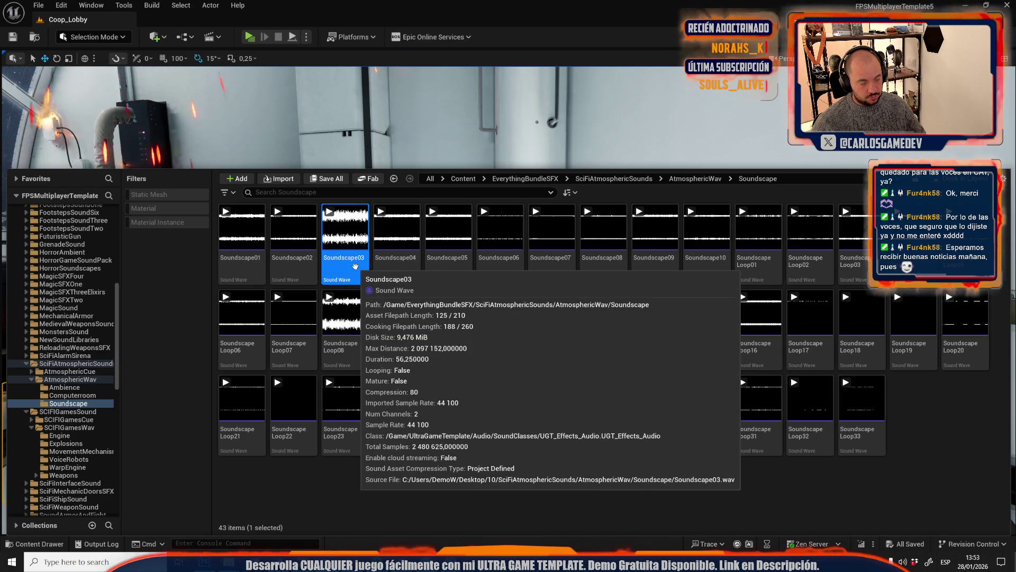
click(396, 227)
click(447, 228)
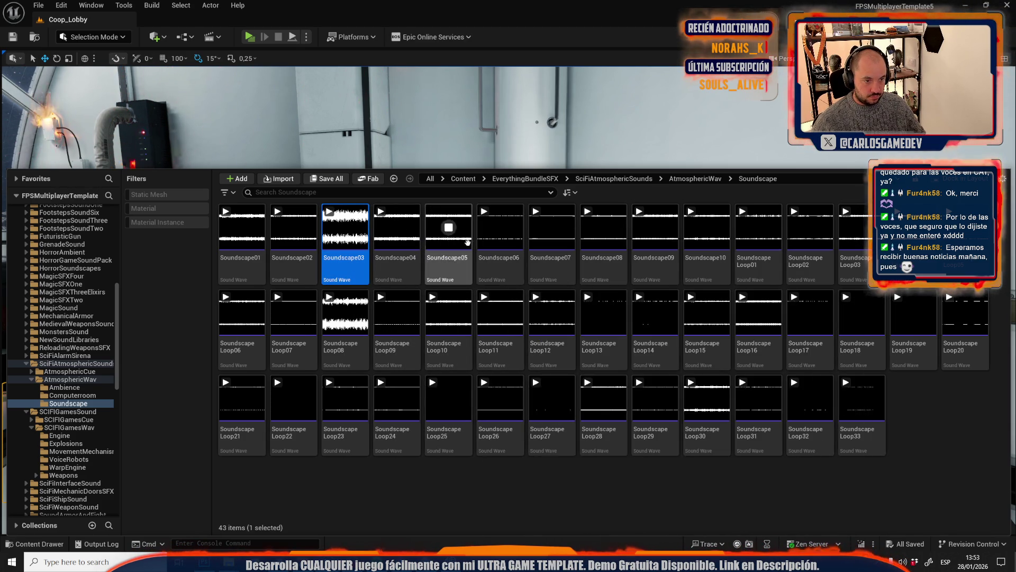
Rename Soundscape05 to Soundscape05_chulo
click(465, 248)
click(454, 263)
key(End)
text(_chulo)
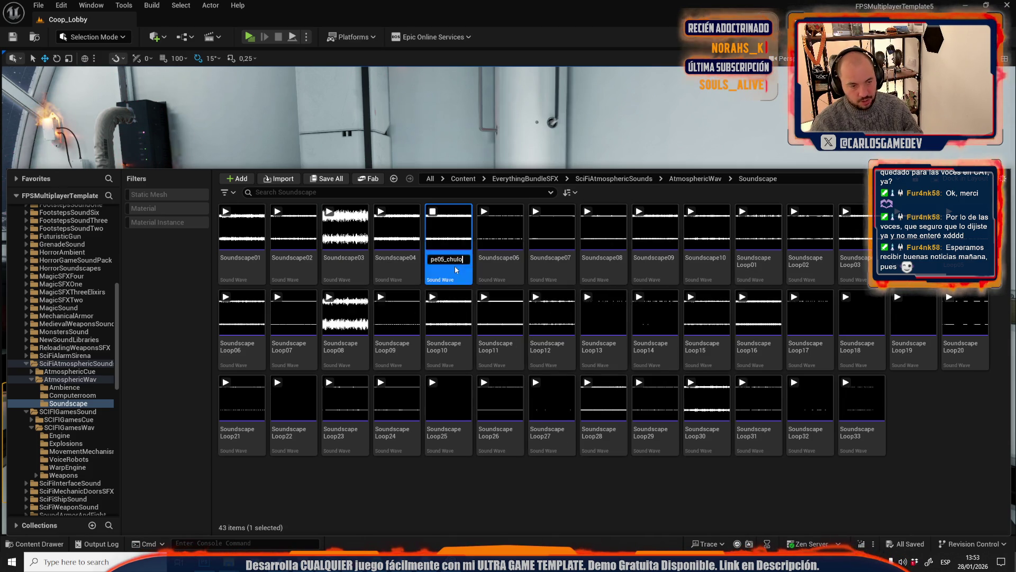
key(Return)
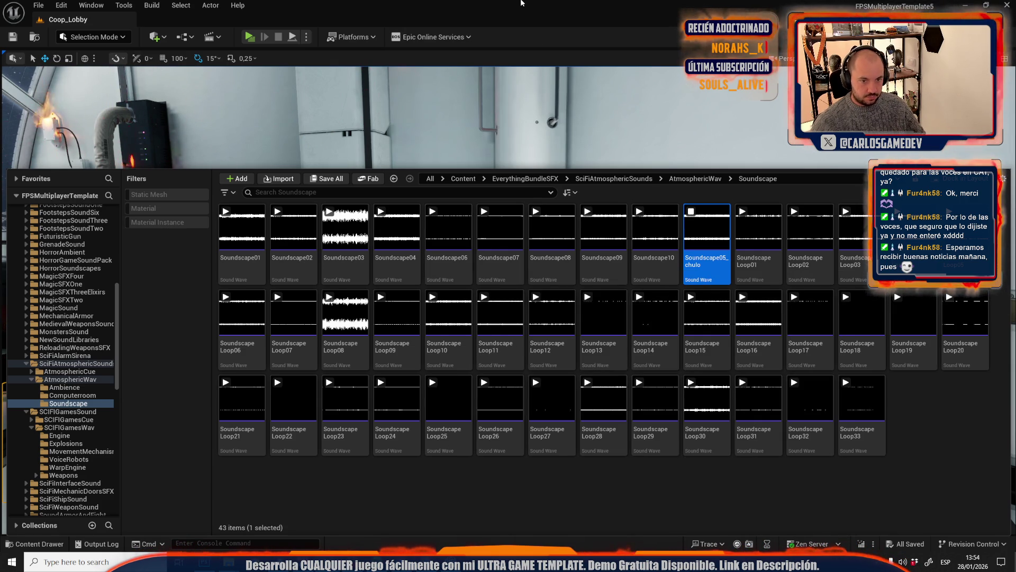
Audition Soundscape07, then rename Soundscape06 and Soundscape07 with the _chulo suffix
mouse_move(450, 231)
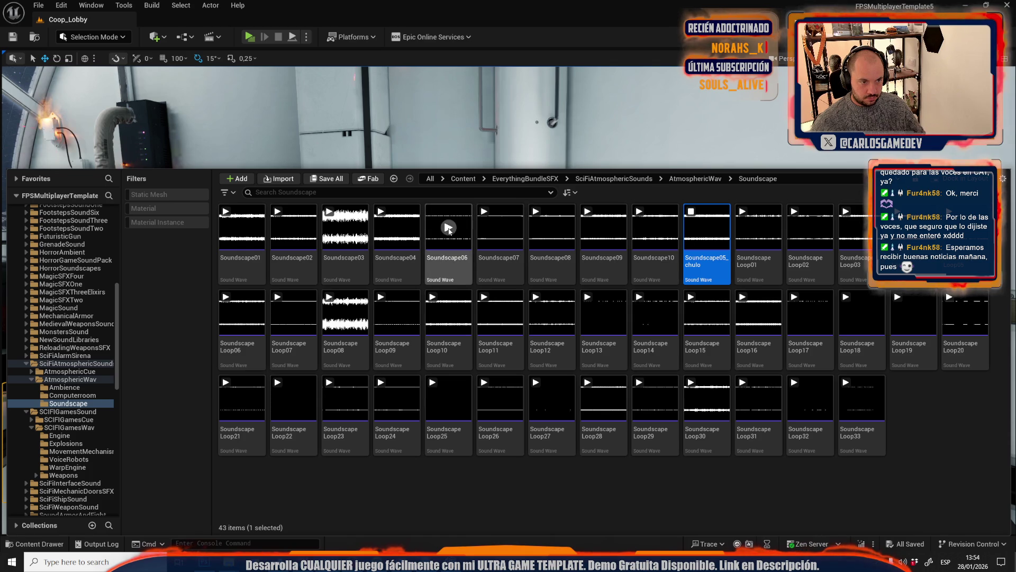
click(449, 254)
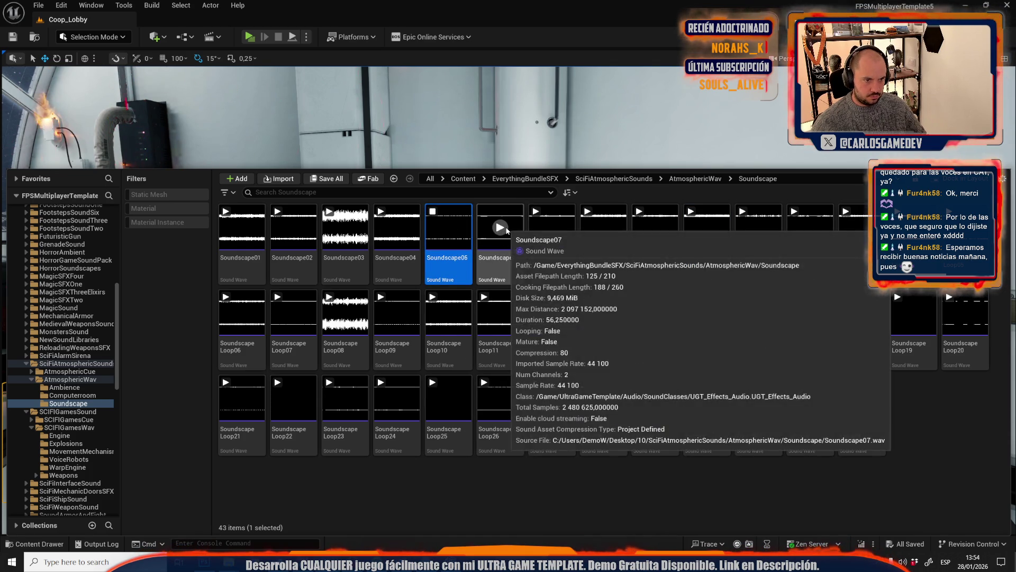
click(490, 227)
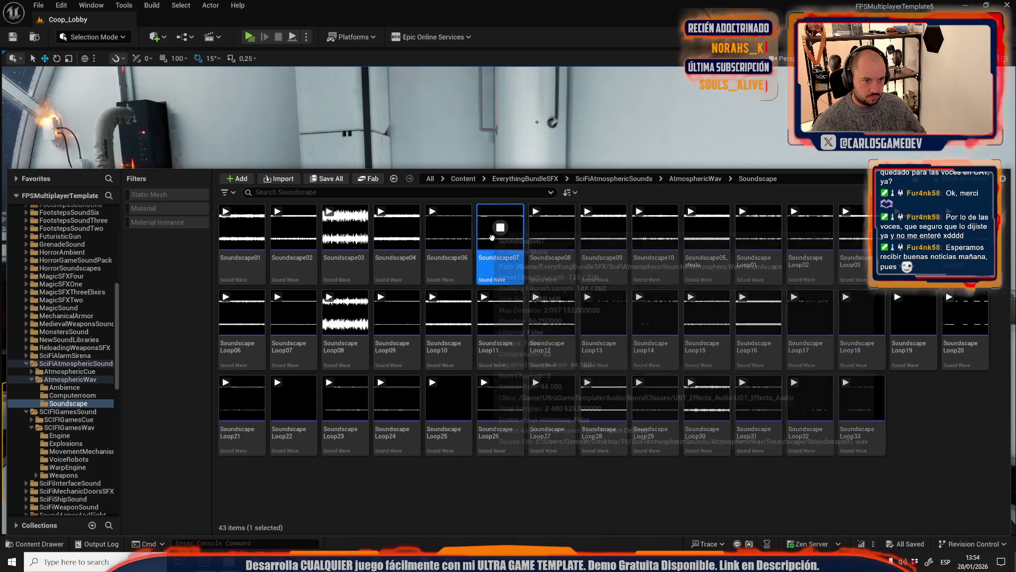
mouse_move(551, 228)
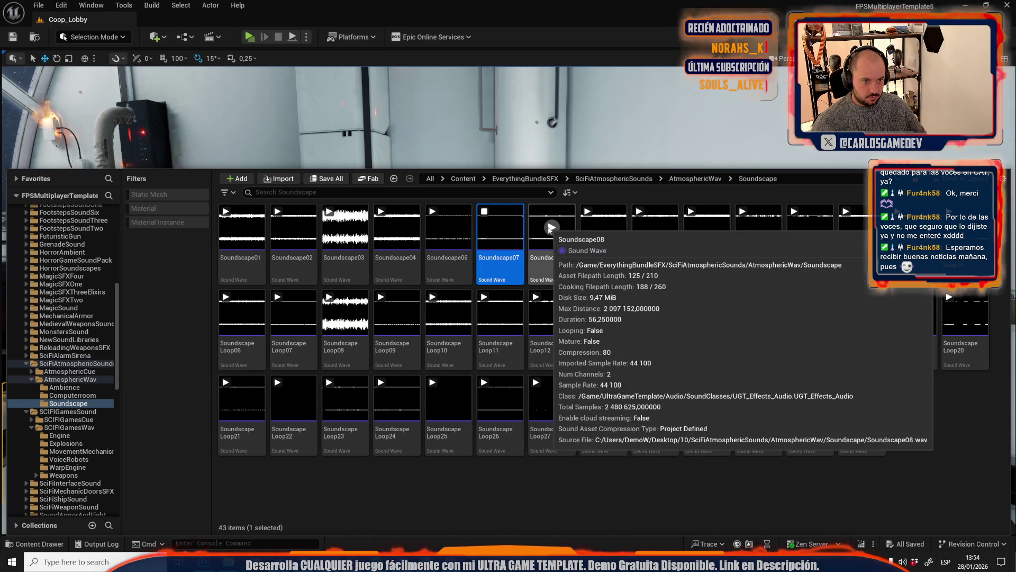
mouse_move(513, 267)
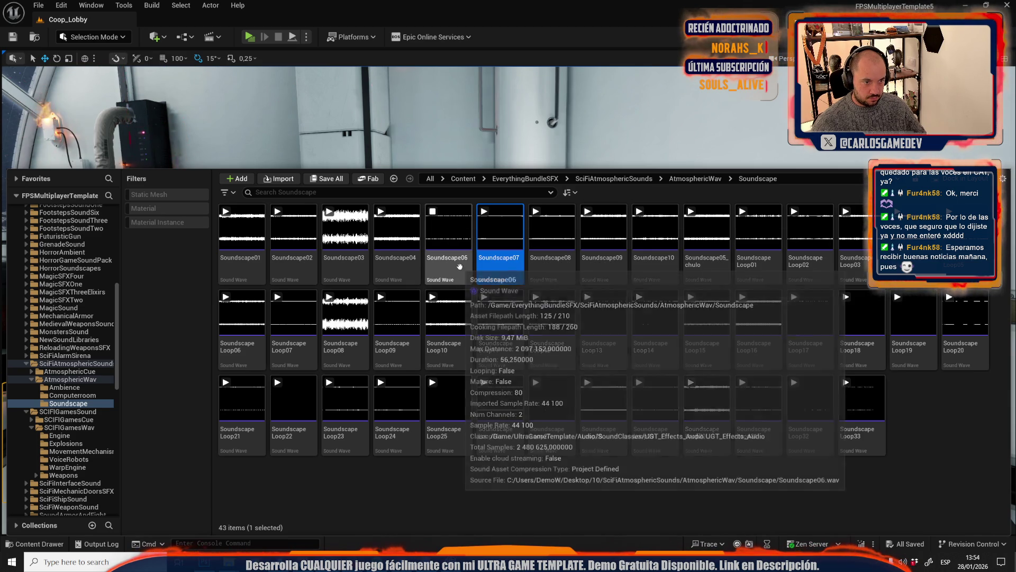
click(459, 268)
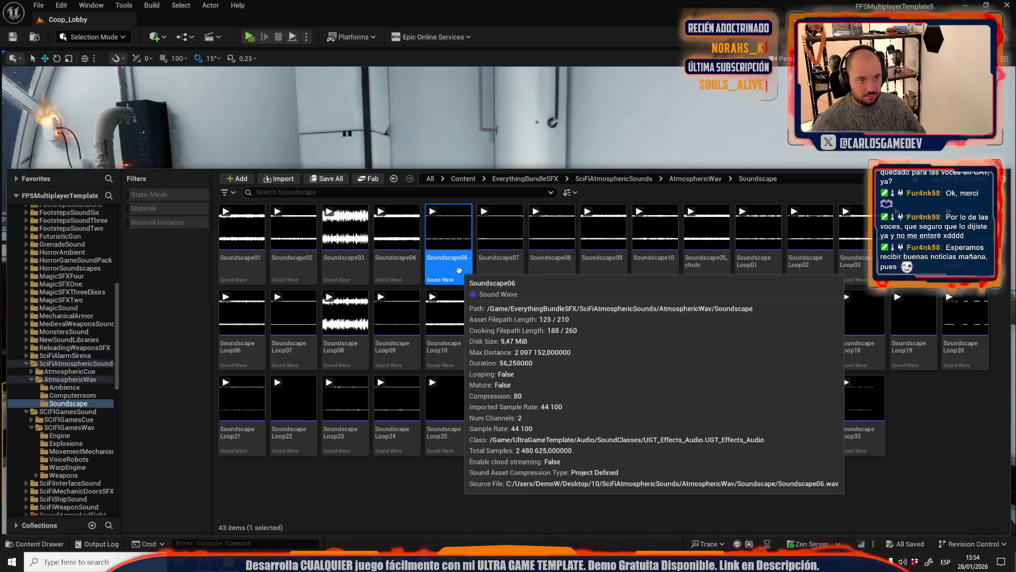
click(462, 269)
key(End)
text(_chulo)
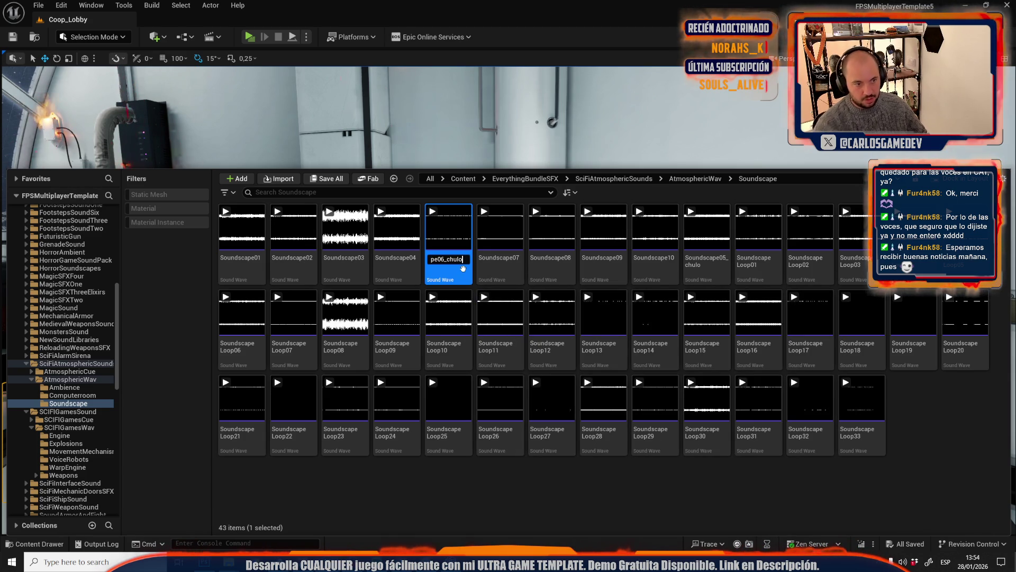
key(Return)
click(457, 258)
click(458, 258)
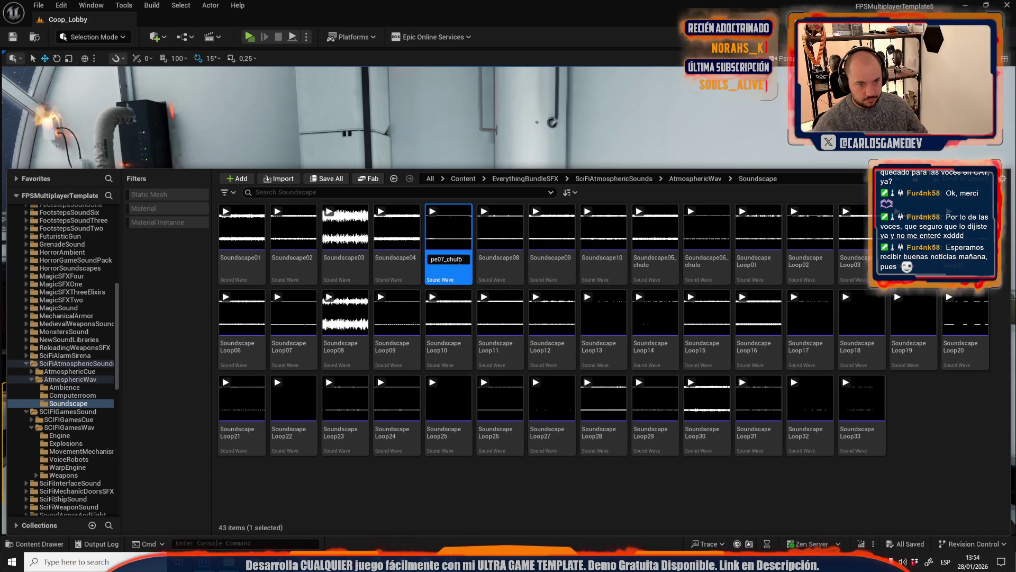
key(Return)
Audition Soundscape09 and Soundscape10, then rename Soundscape10 to Soundscape10_chulo
mouse_move(450, 239)
click(501, 228)
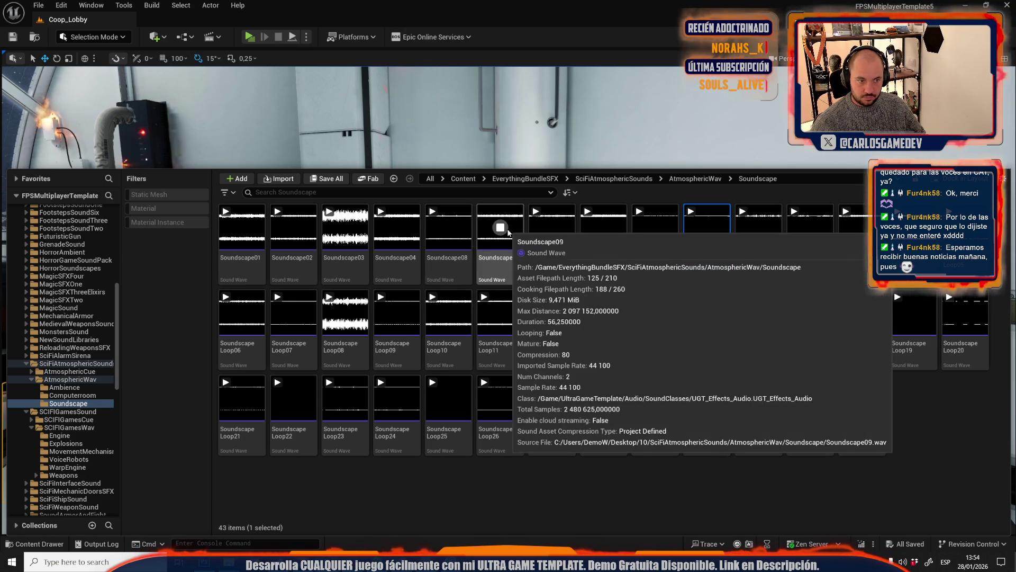
click(552, 228)
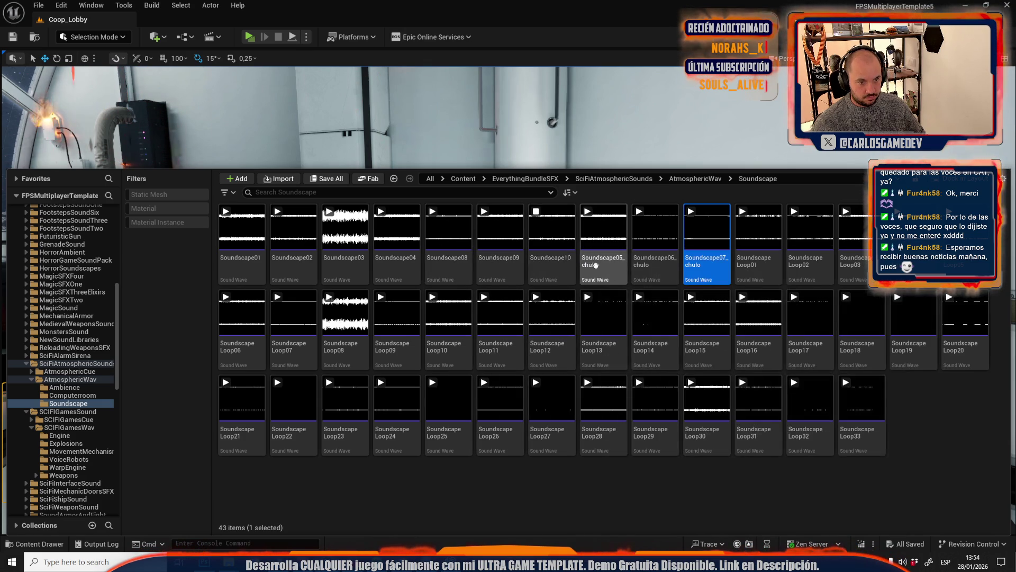
click(554, 267)
mouse_move(564, 268)
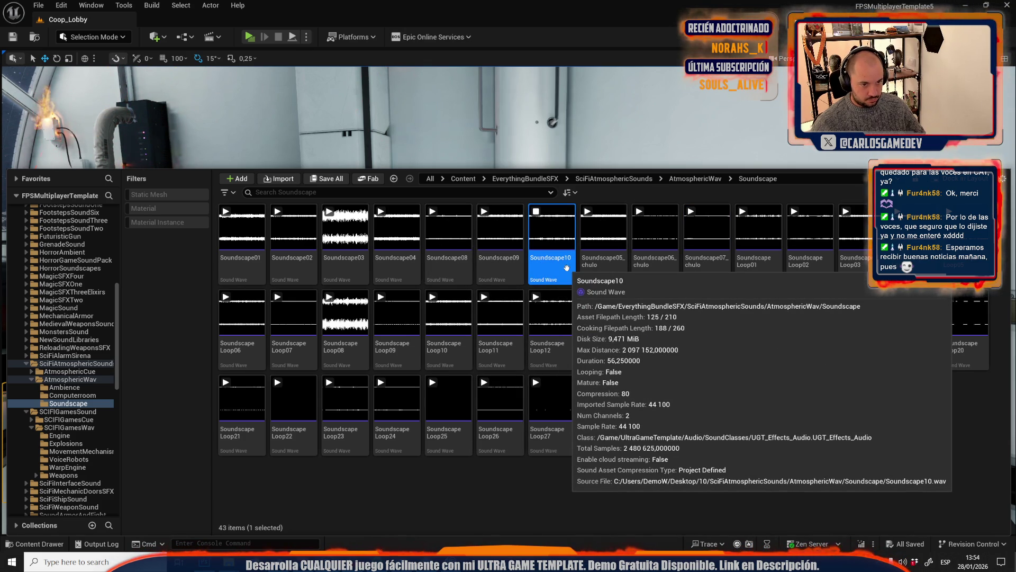
key(F2)
key(End)
text(_chulo)
key(Return)
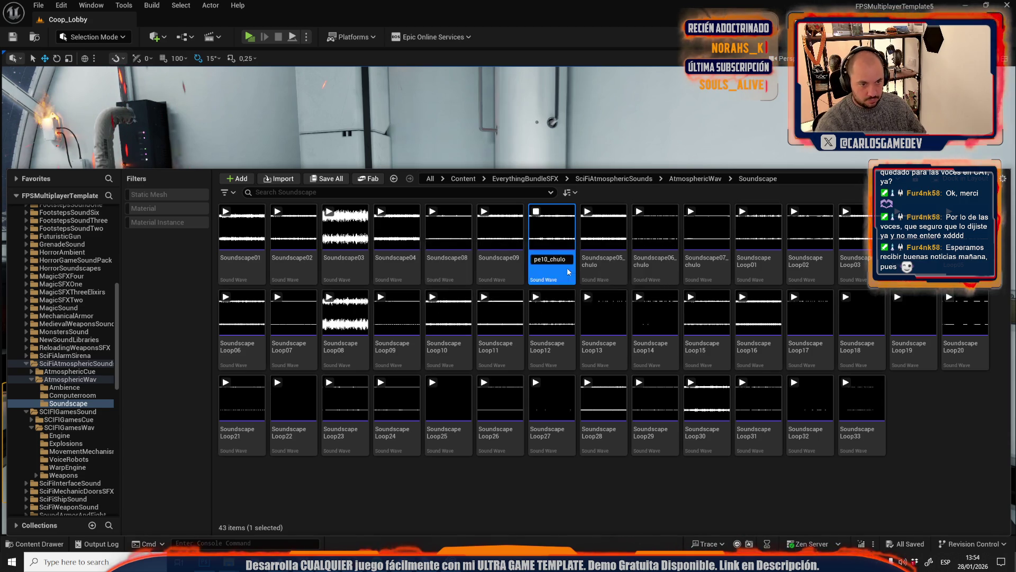
Audition Soundscape08, Soundscape09, SoundscapeLoop01 and SoundscapeLoop02
mouse_move(580, 293)
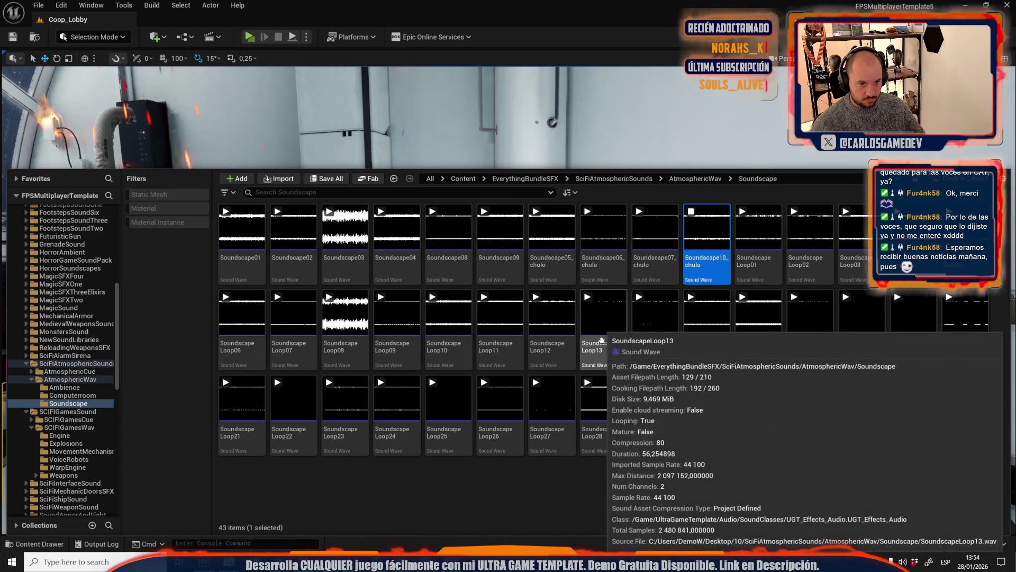
mouse_move(759, 292)
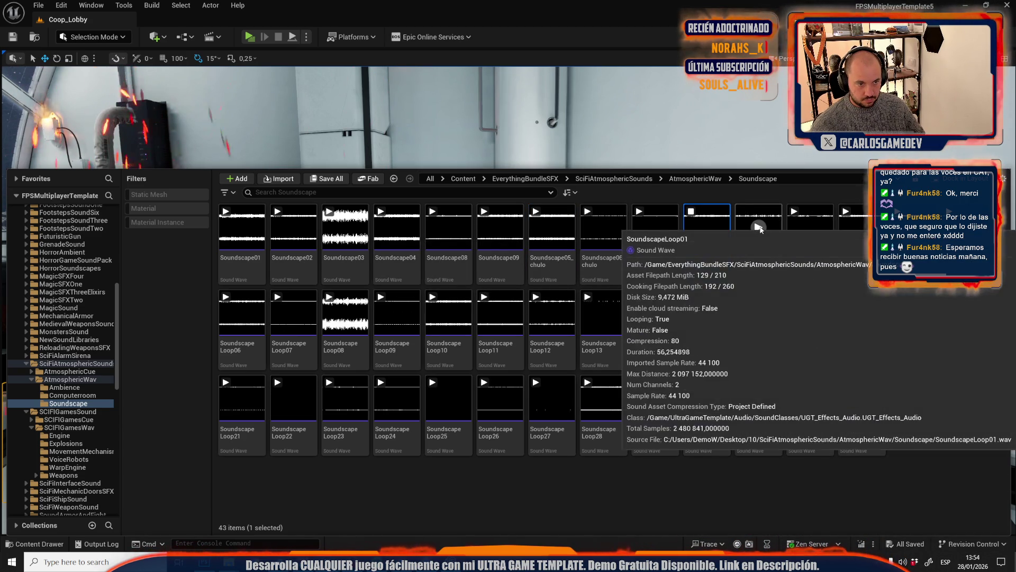
click(449, 228)
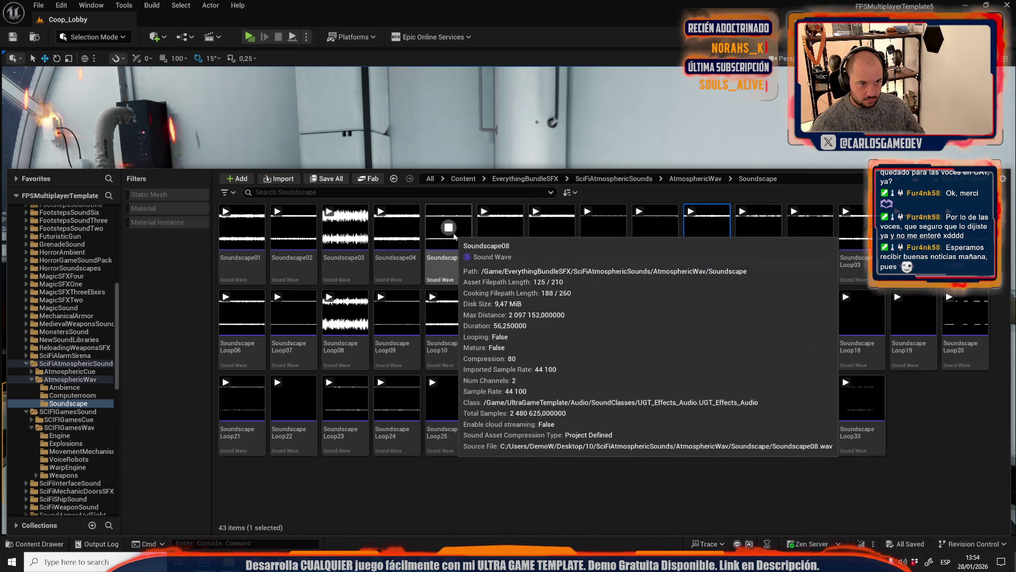
click(500, 228)
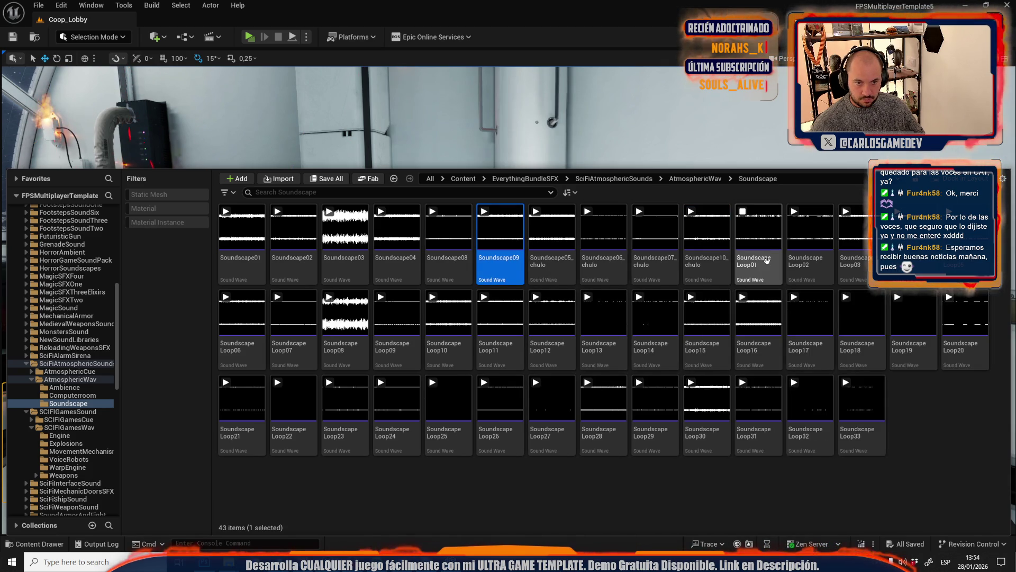
click(767, 259)
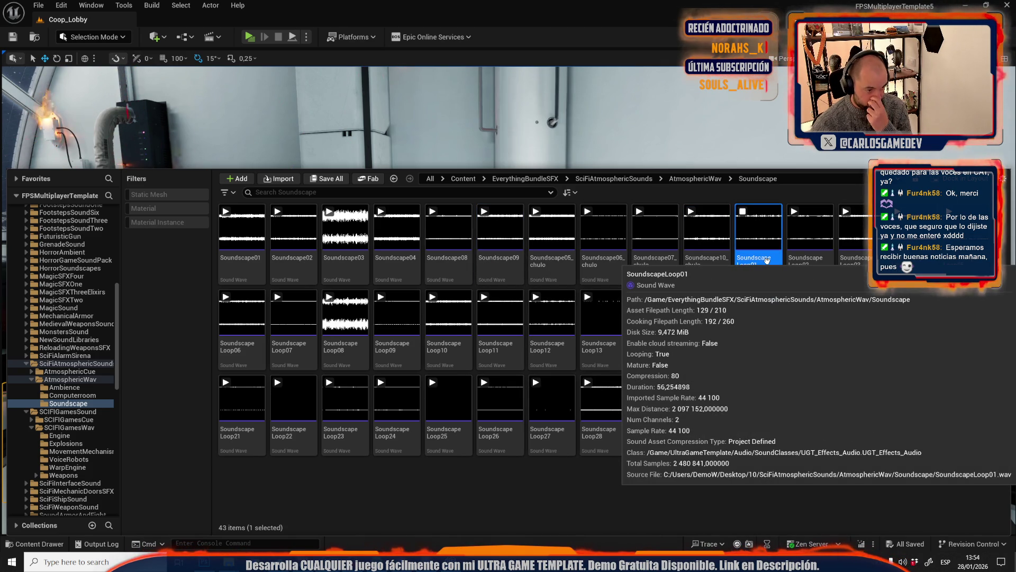
click(810, 228)
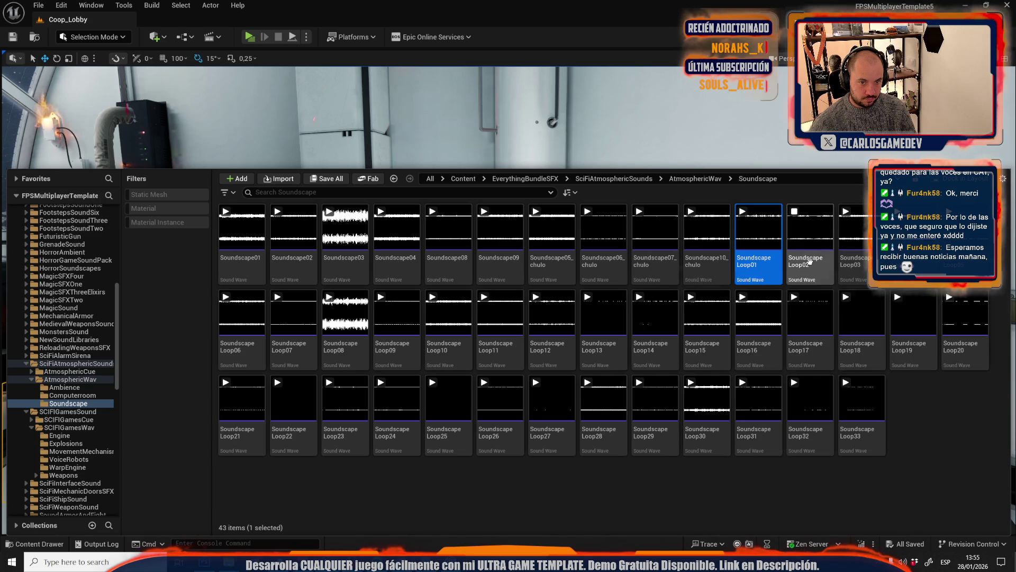
Rename SoundscapeLoop02 to SoundscapeLoop02_MUYchulo
click(810, 261)
key(F2)
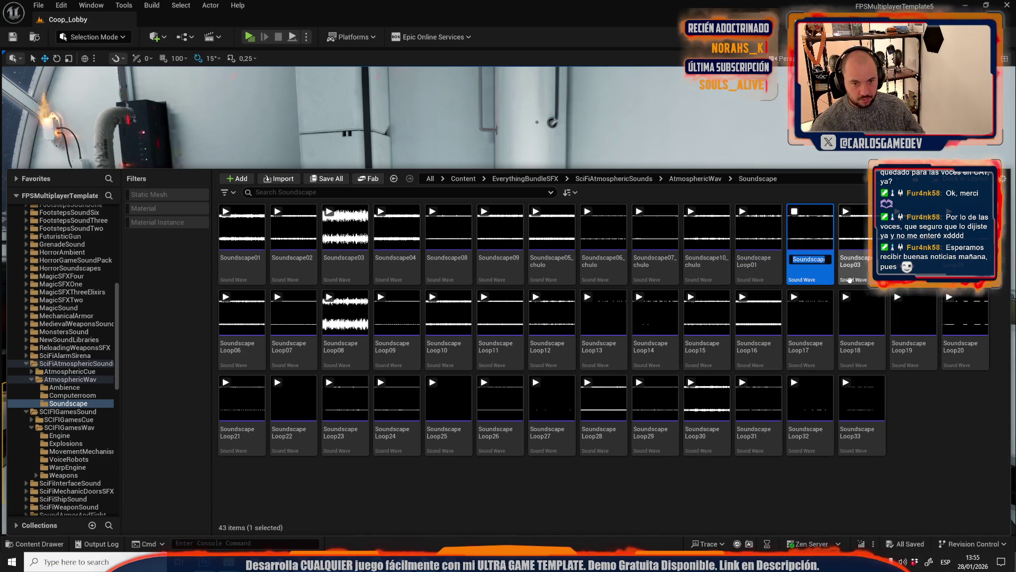
key(End)
text(_chulo)
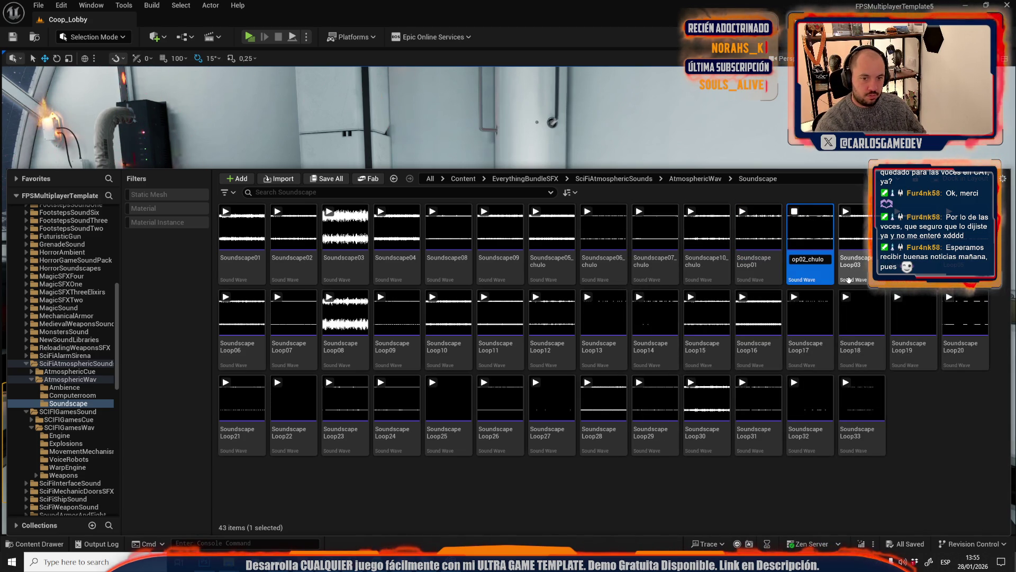
key(ctrl+Left)
text(MUY)
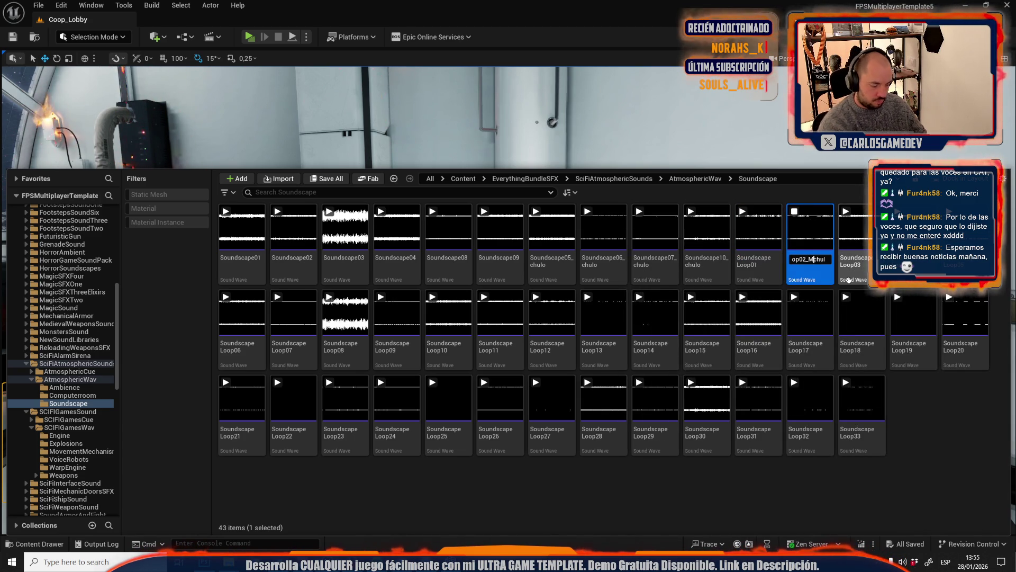
key(Return)
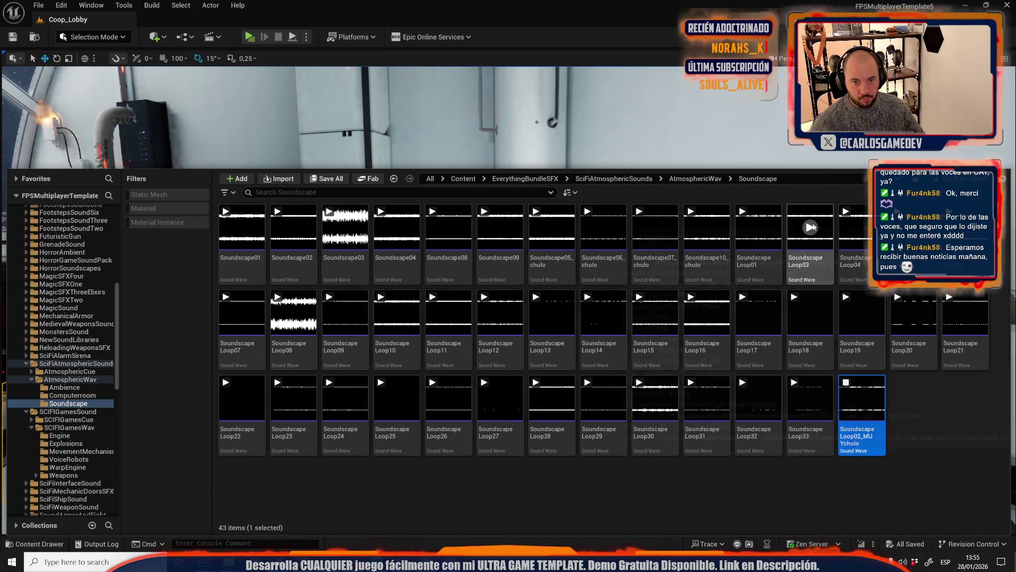
Audition SoundscapeLoop03 and SoundscapeLoop04
mouse_move(812, 222)
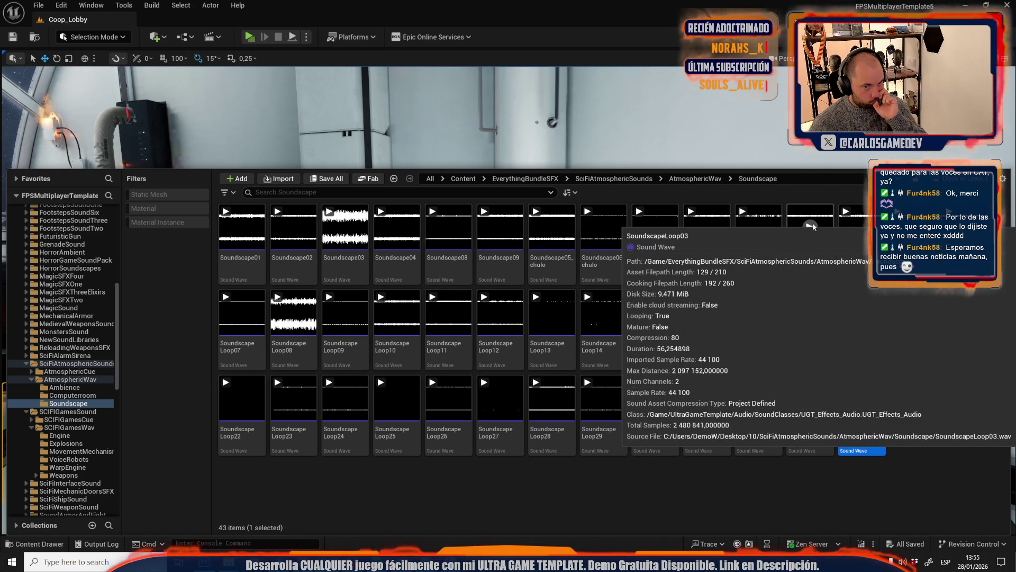
click(805, 258)
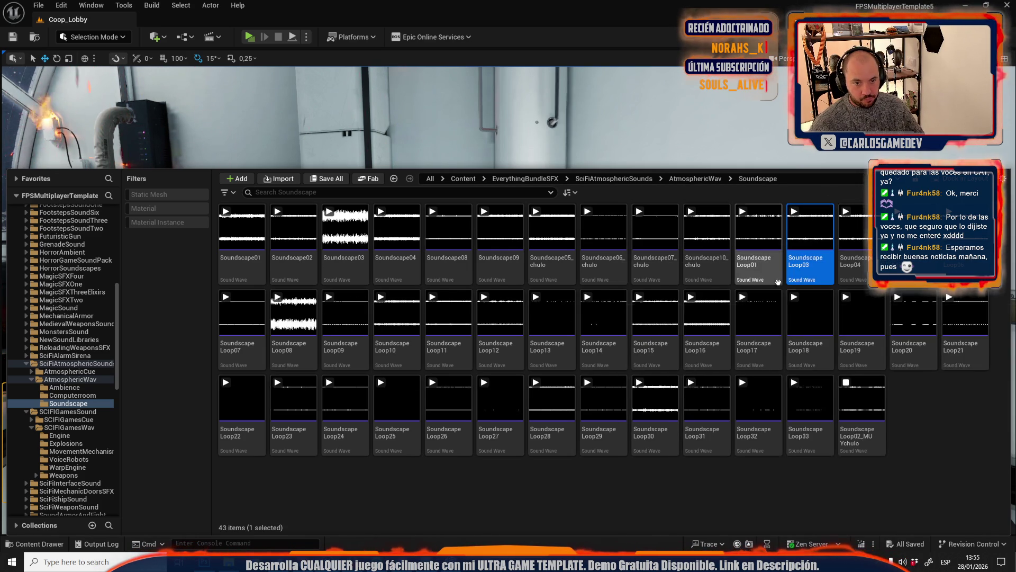
click(811, 229)
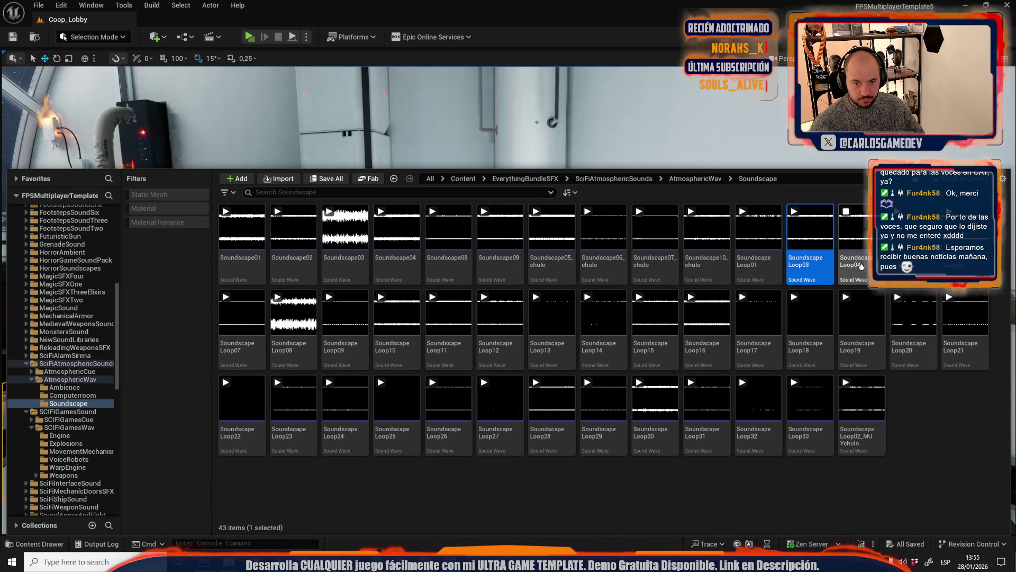
click(864, 227)
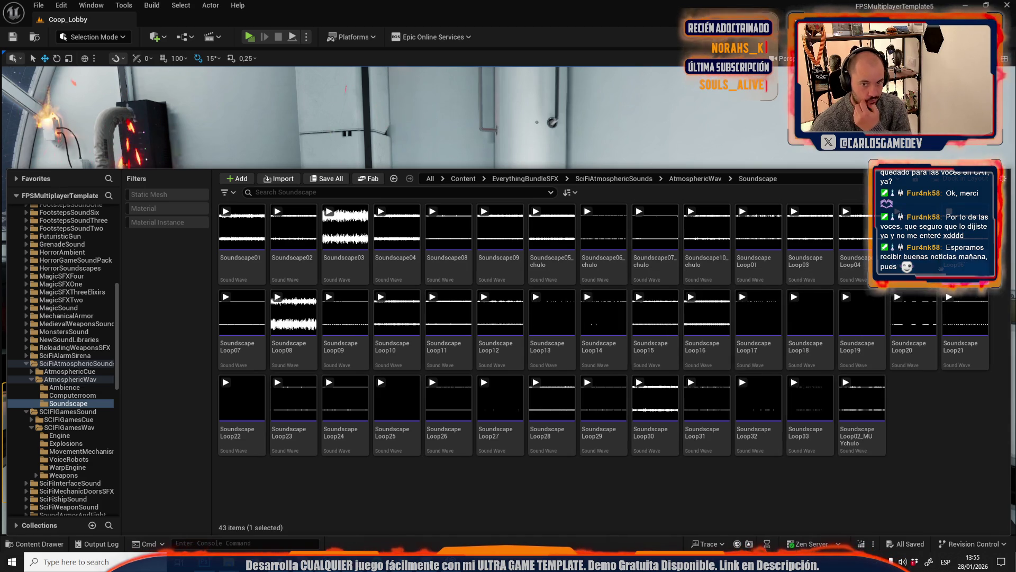
Audition SoundscapeLoop07 and Loop08, then rename Loop08 to SoundscapeLoop08_chulo
click(246, 320)
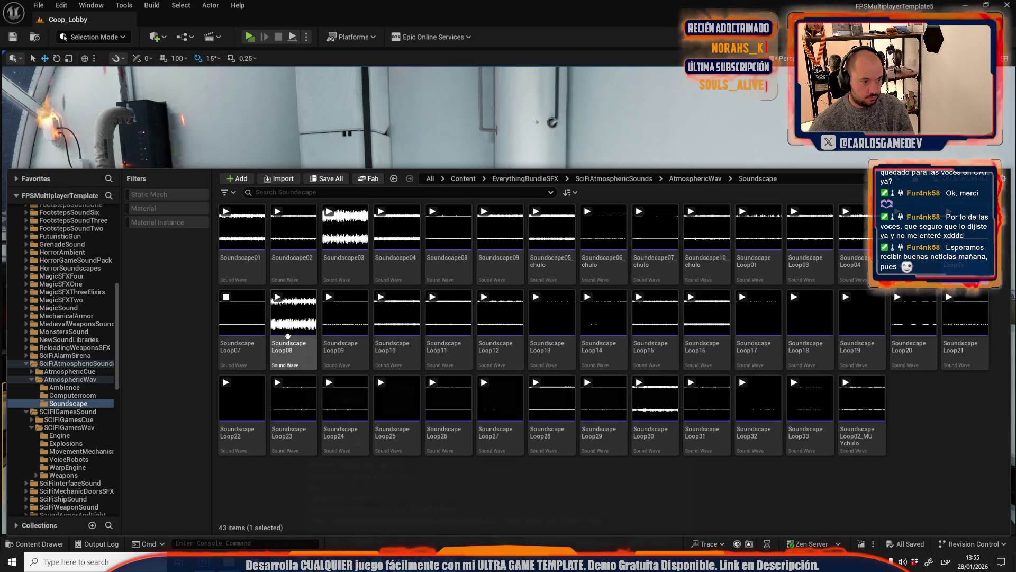
click(294, 313)
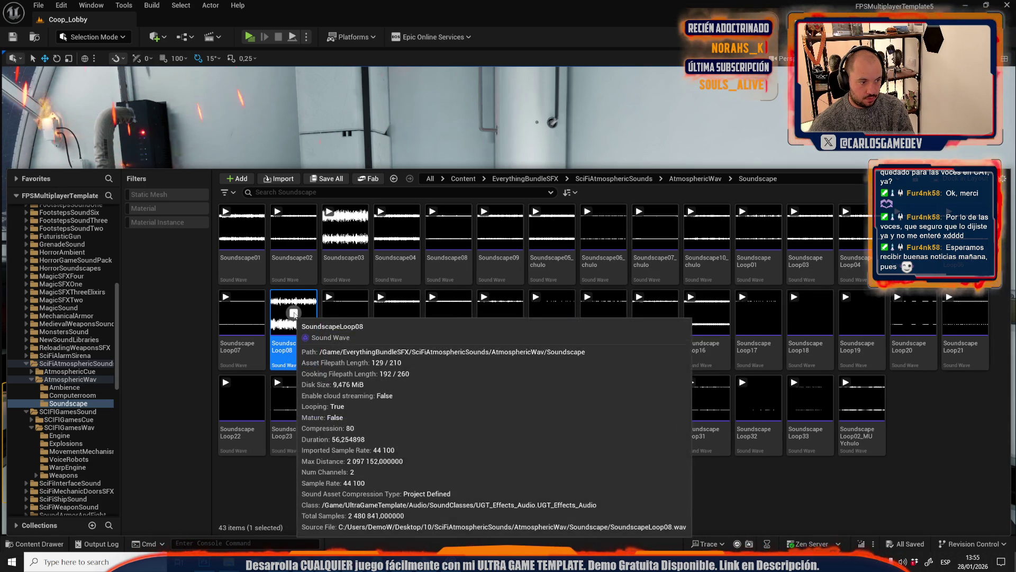
click(294, 312)
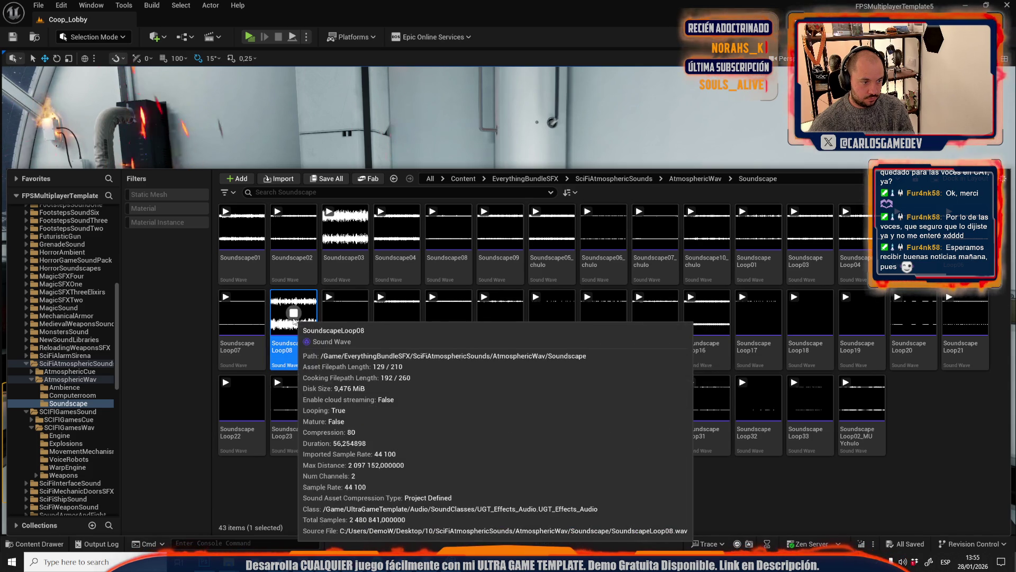
click(292, 348)
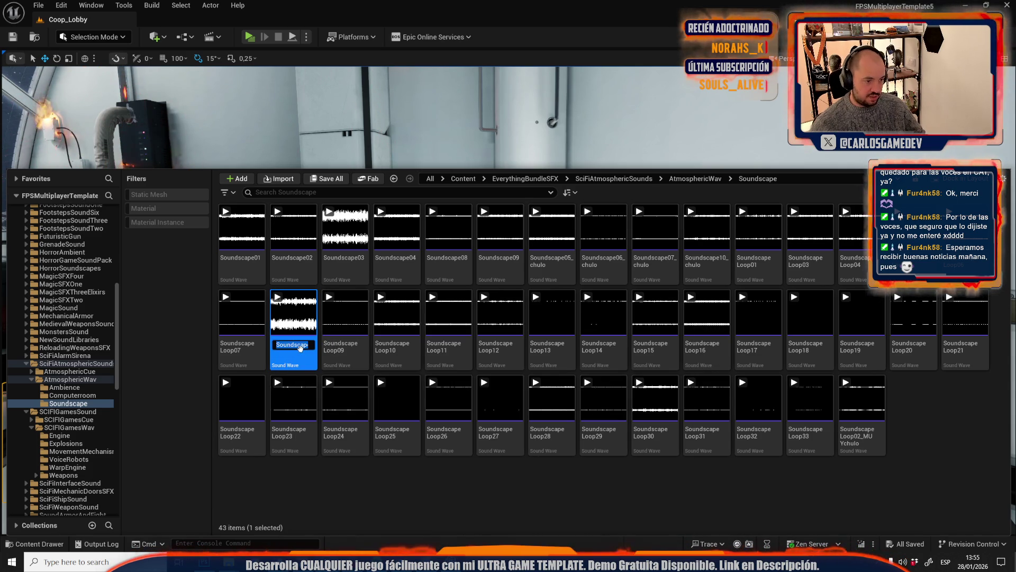
key(End)
text(_chulo)
key(Return)
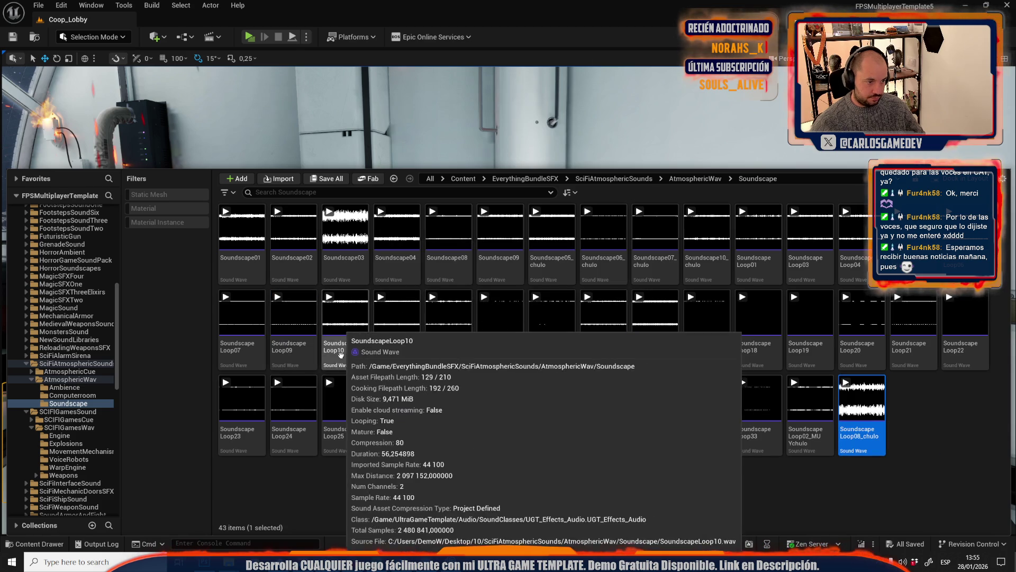
Preview SoundscapeLoop10 and rename it SoundscapeLoop10_chulo
click(347, 321)
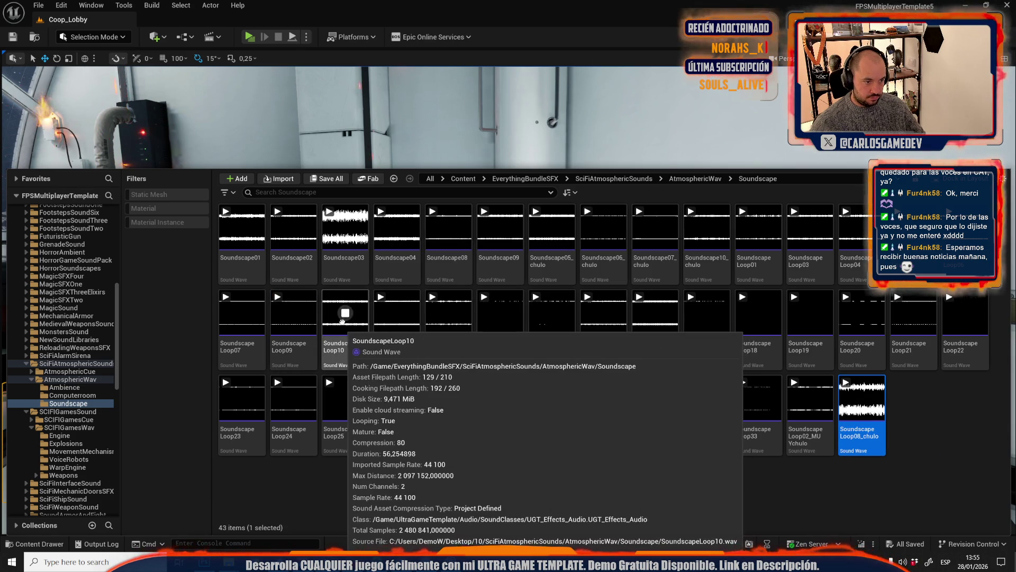
click(346, 347)
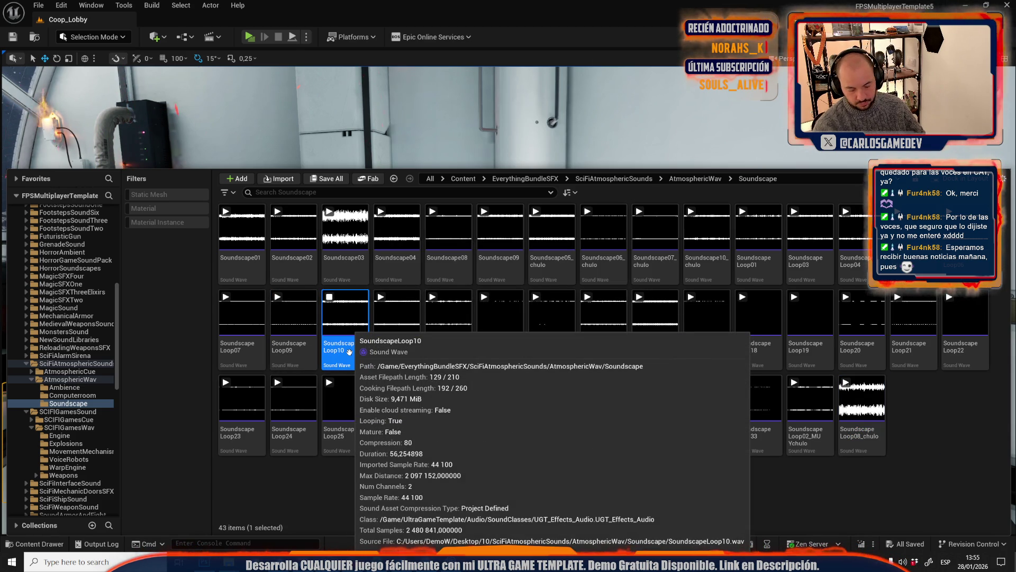
click(349, 352)
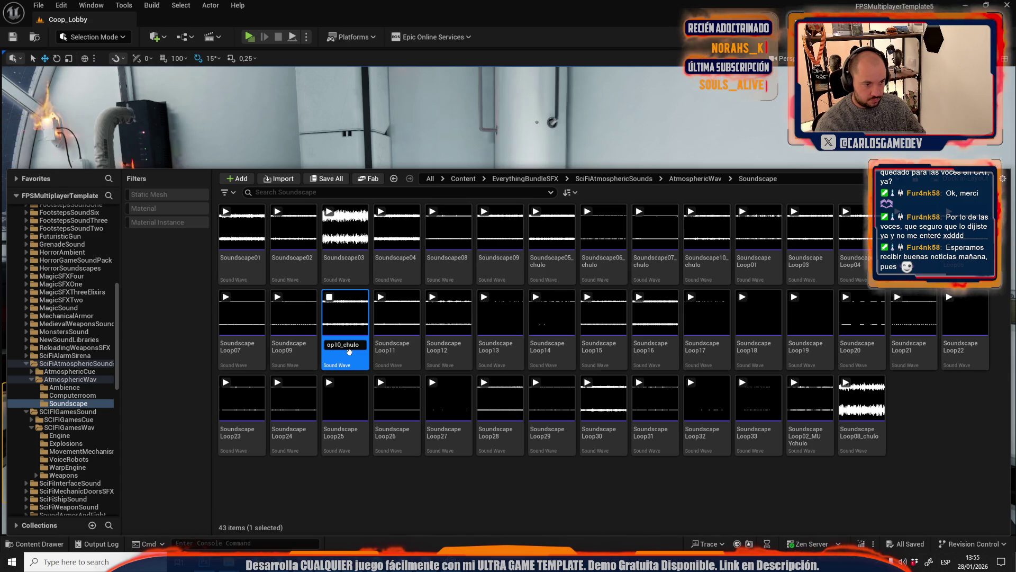
key(Return)
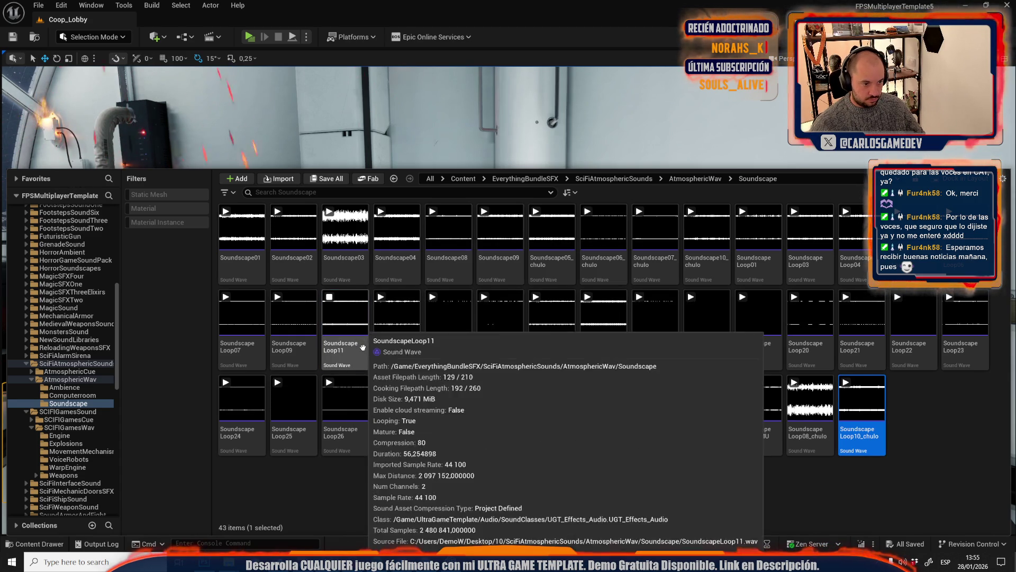
Audition SoundscapeLoop11 through SoundscapeLoop14
click(351, 322)
click(401, 327)
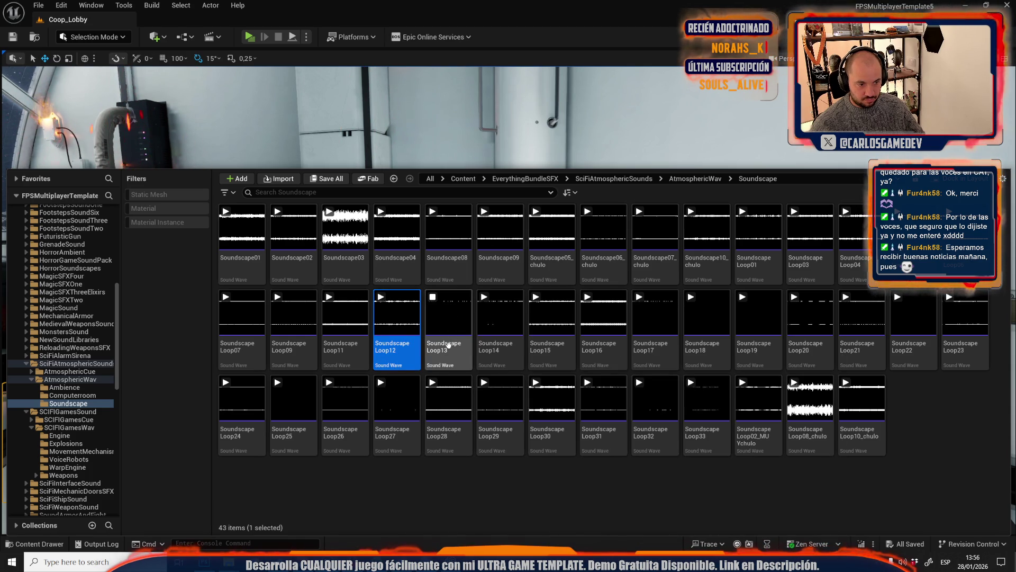
click(448, 313)
click(505, 321)
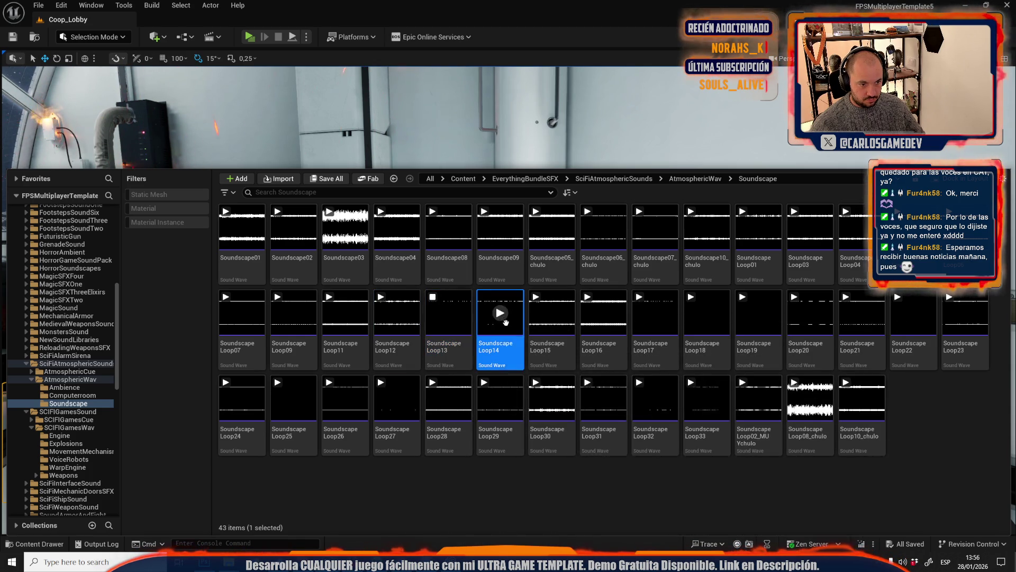
click(516, 326)
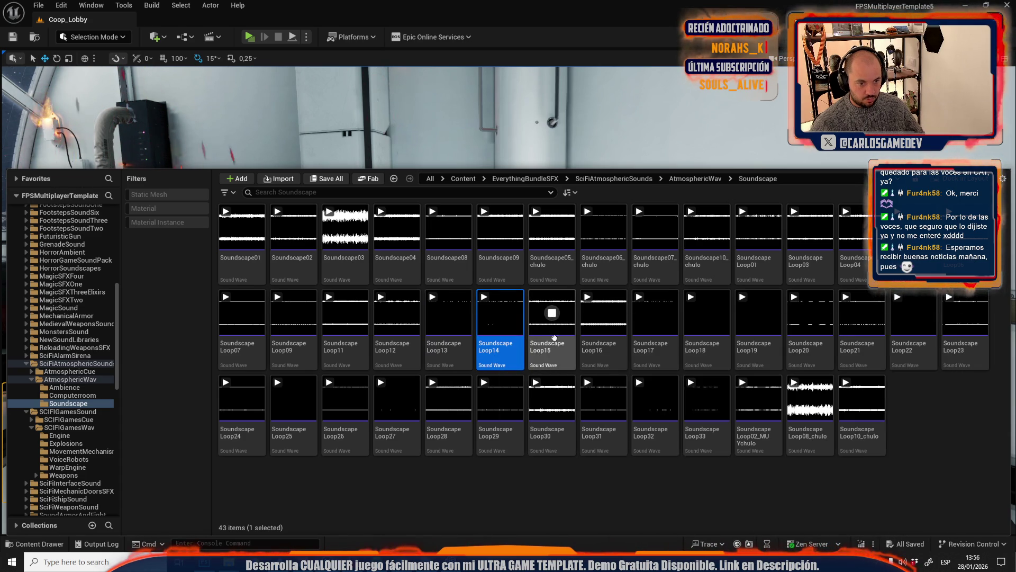
Preview SoundscapeLoop15 and rename it SoundscapeLoop15_chulo
click(552, 317)
click(557, 347)
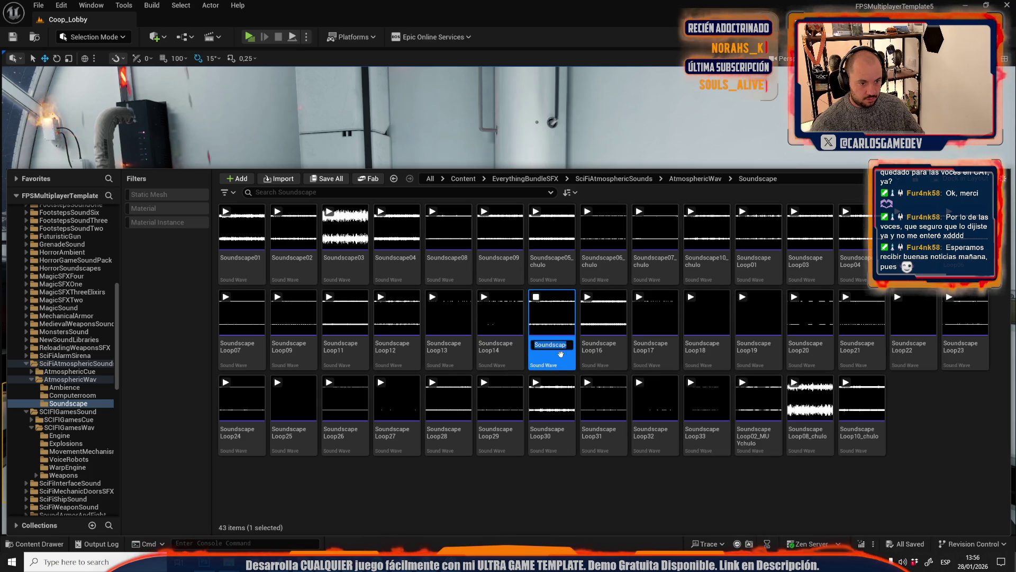
text(_chulo)
key(Return)
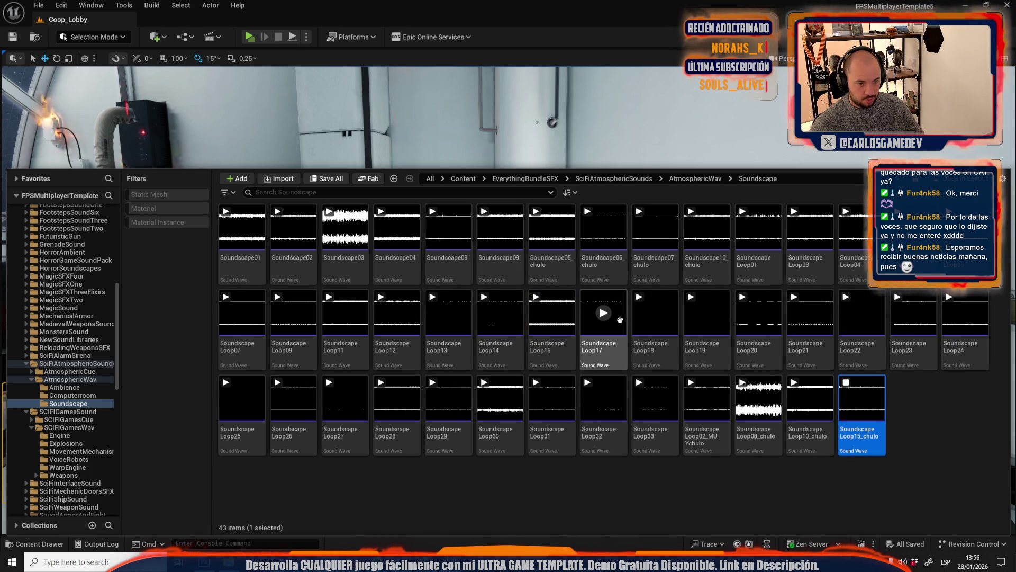
Audition SoundscapeLoop16, 17, 18, 20, 21 and 23
click(552, 312)
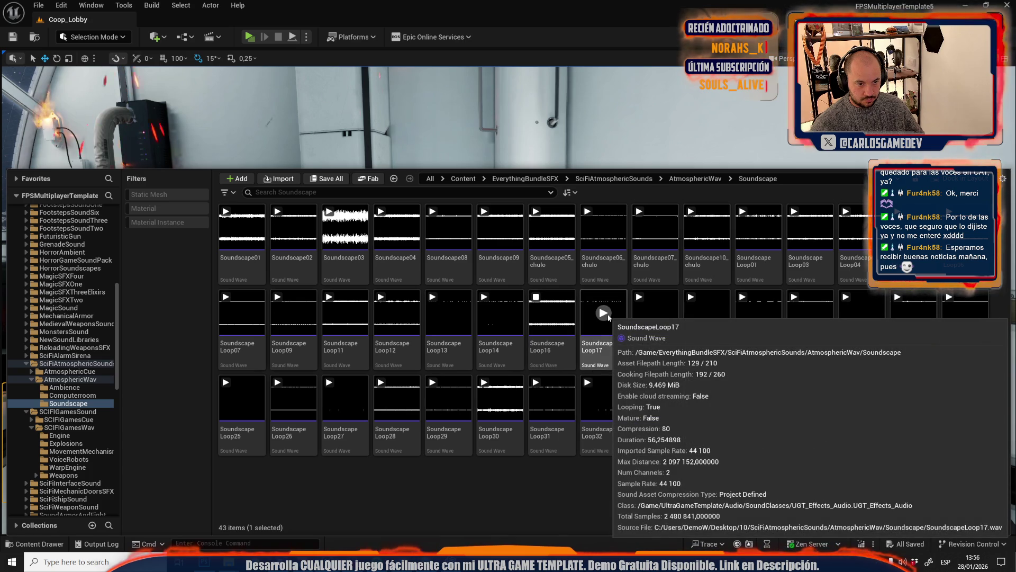
click(605, 351)
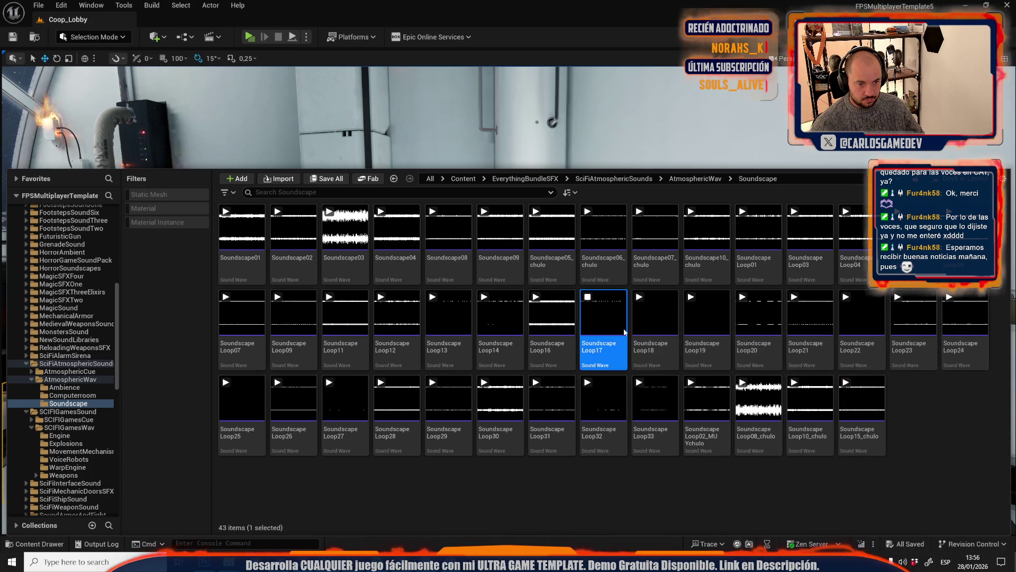
click(656, 312)
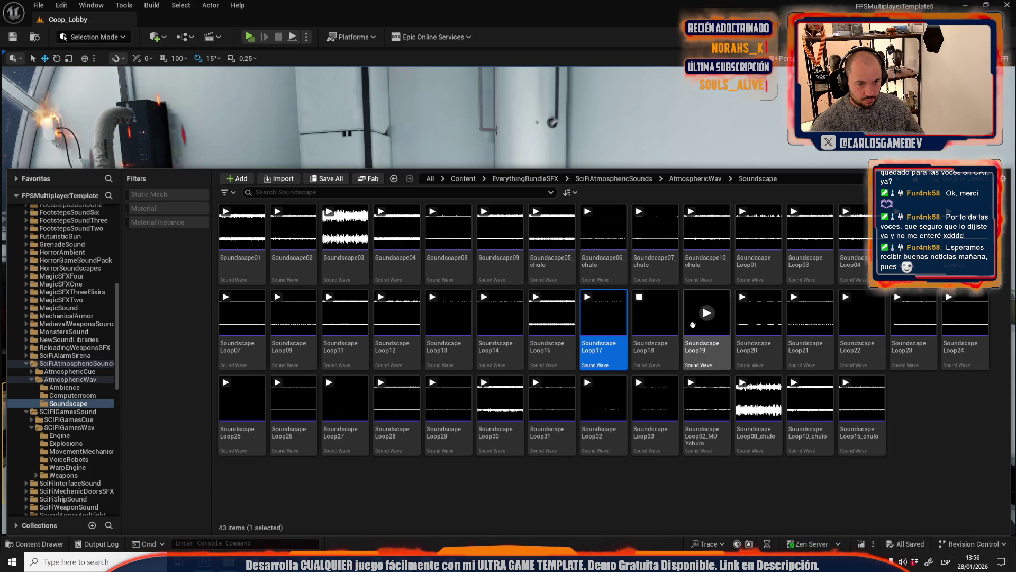
click(759, 313)
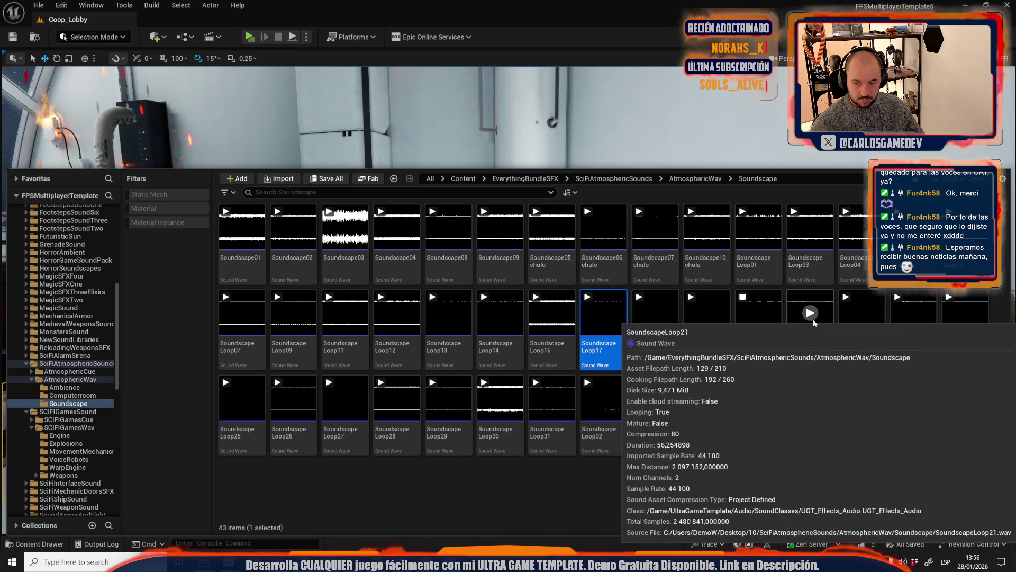
click(758, 323)
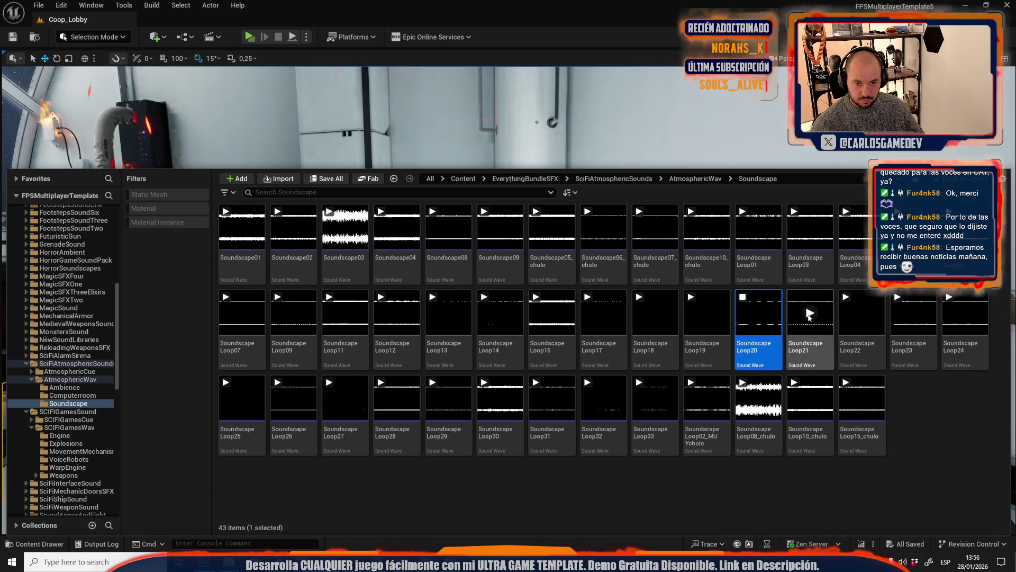
click(809, 314)
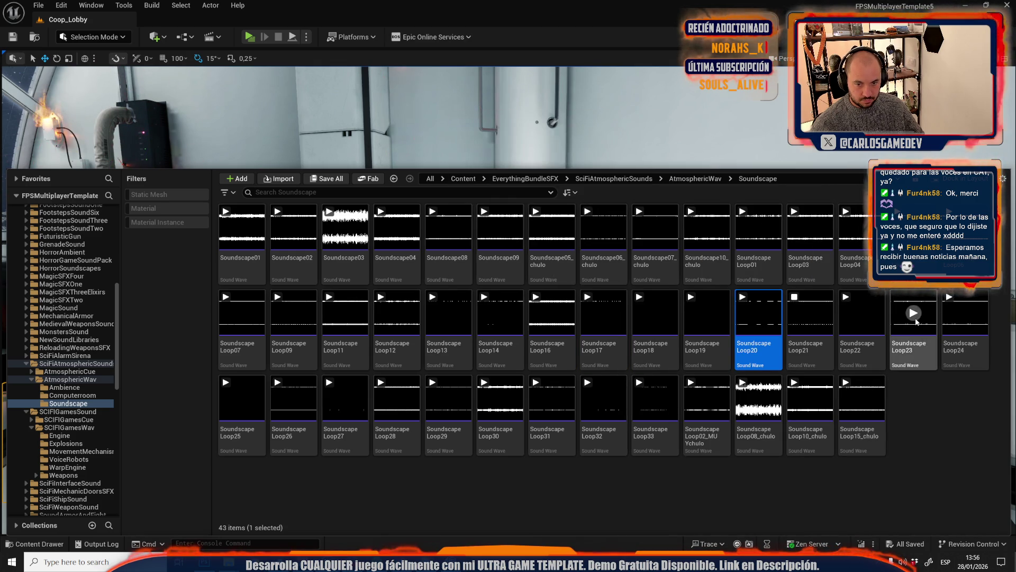
click(913, 313)
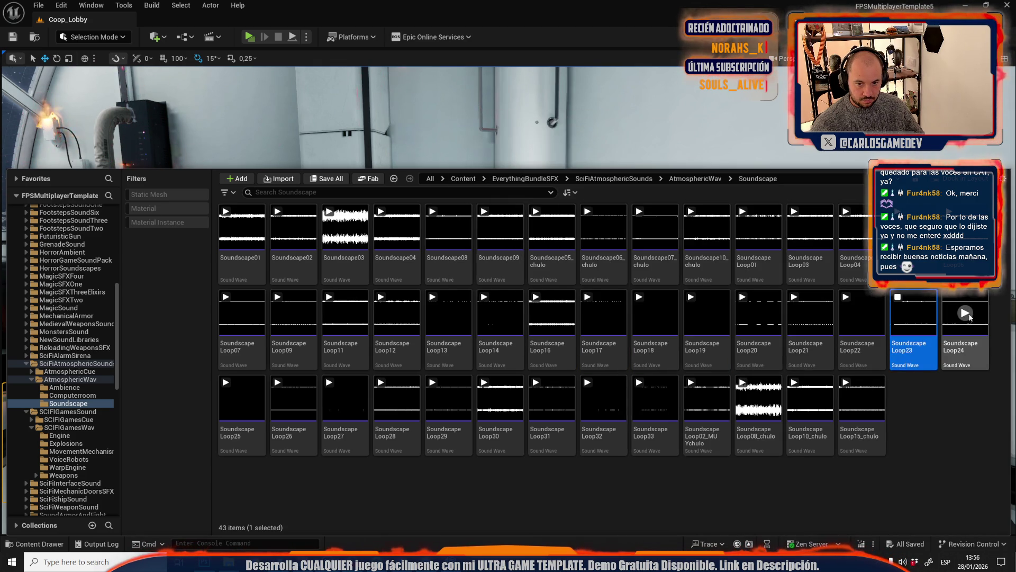
Preview SoundscapeLoop24 and rename it SoundscapeLoop24_chulo
click(968, 314)
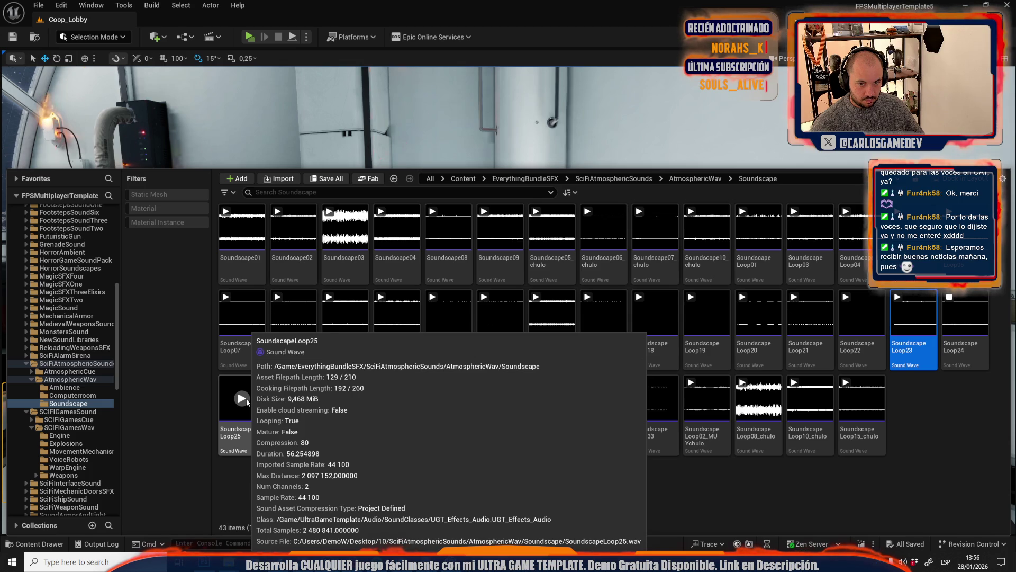
click(967, 354)
key(F2)
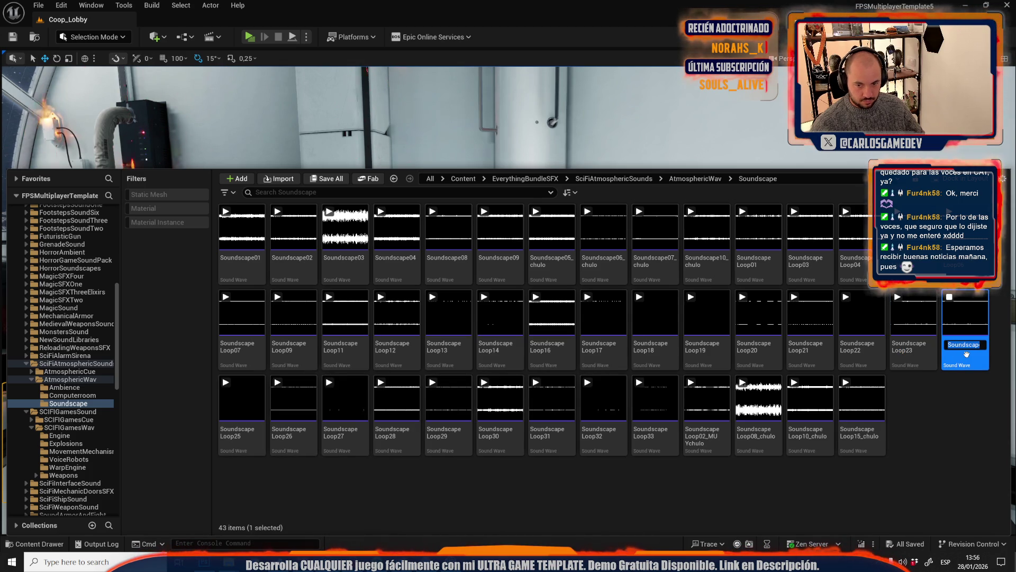
key(End)
text(_chulo)
key(Return)
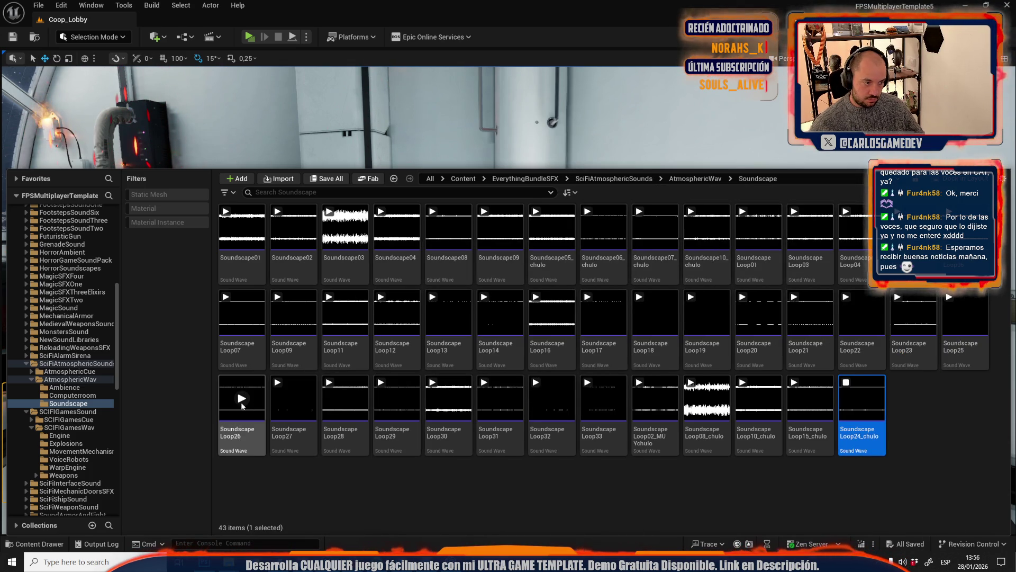
Audition SoundscapeLoop26 and Loop27, then rename Loop27 to SoundscapeLoop27_chulo
click(251, 413)
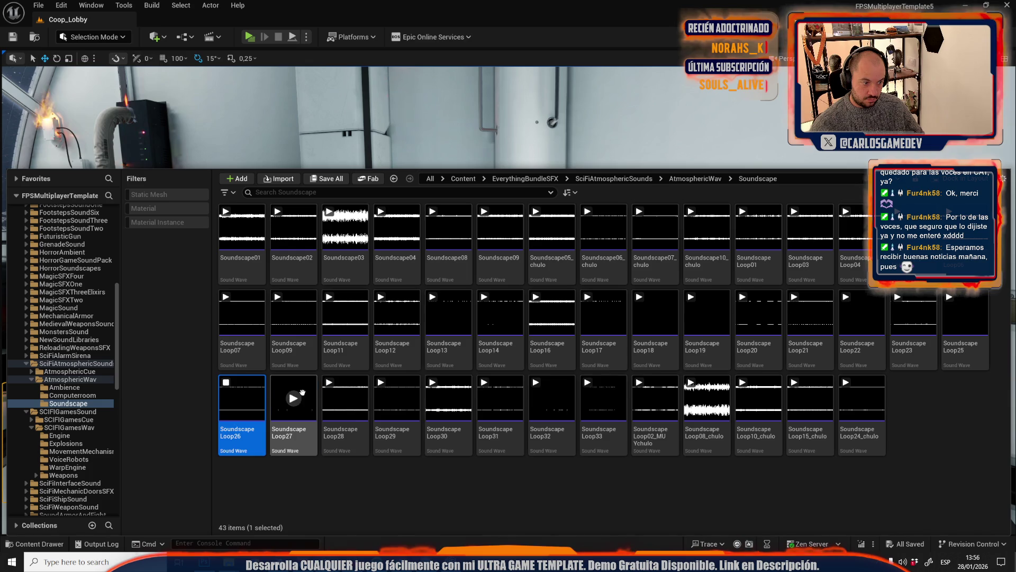
click(294, 406)
click(293, 400)
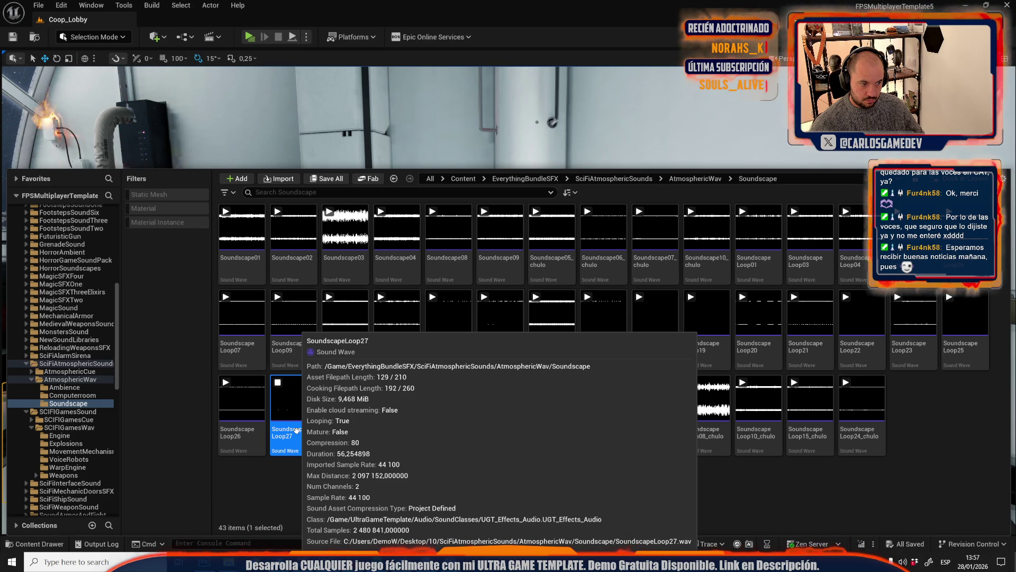
click(310, 431)
text(_chulo)
key(Return)
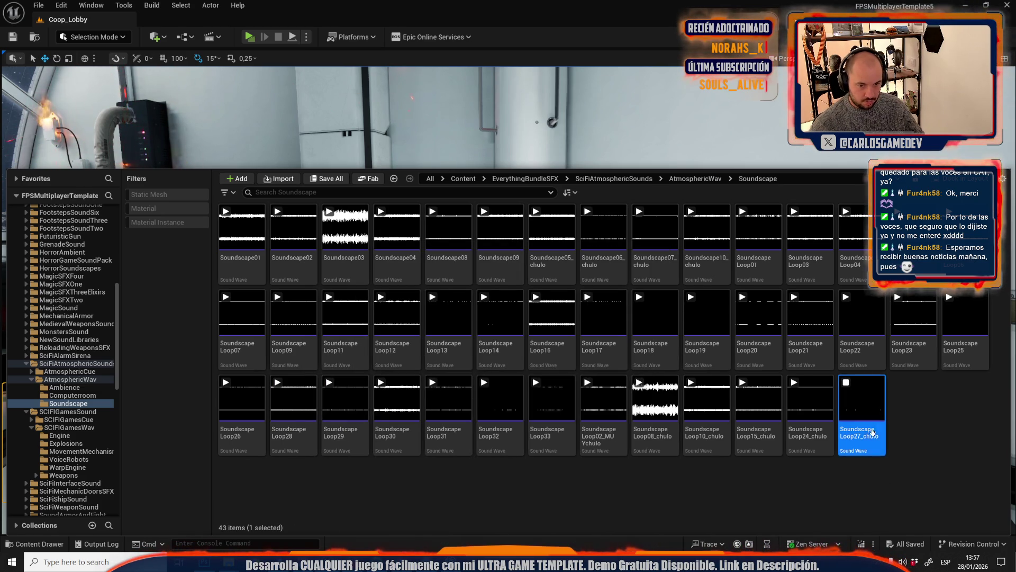
Set SoundscapeLoop27_chulo's Volume to 2.0, close its editor and reopen the Content Drawer
double_click(873, 433)
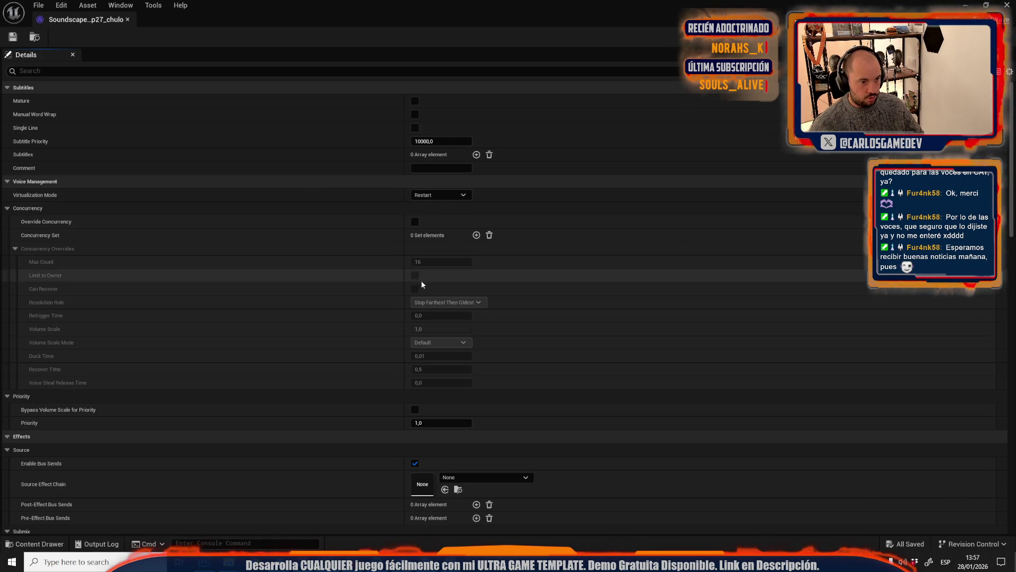
click(93, 70)
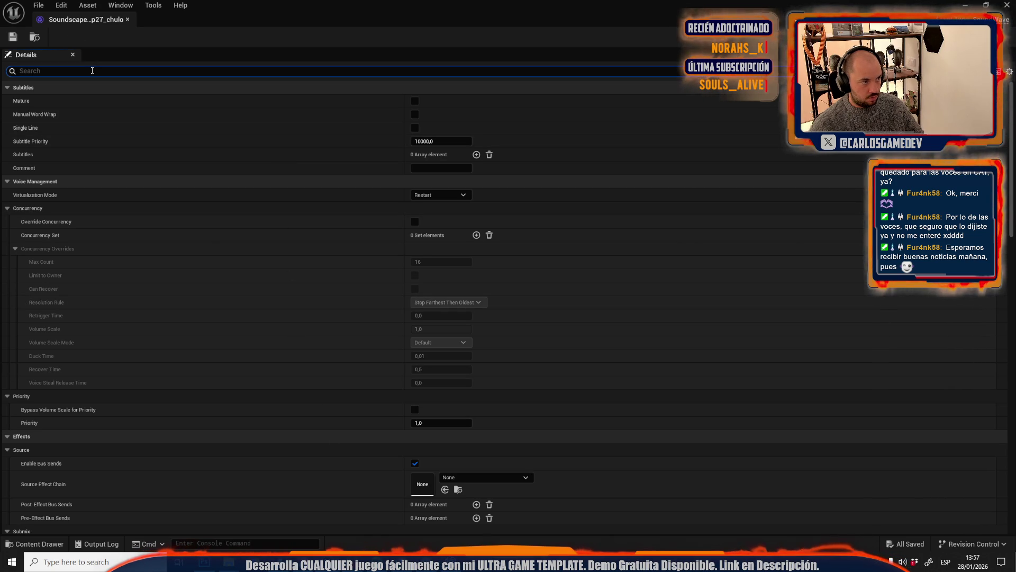
text(vol)
click(444, 235)
text(2)
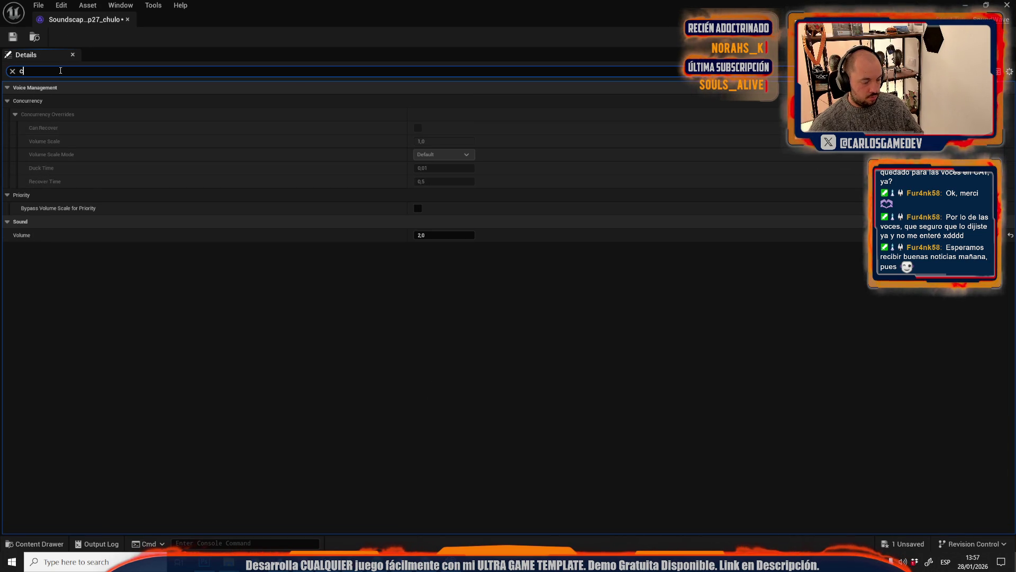
text(la)
click(128, 19)
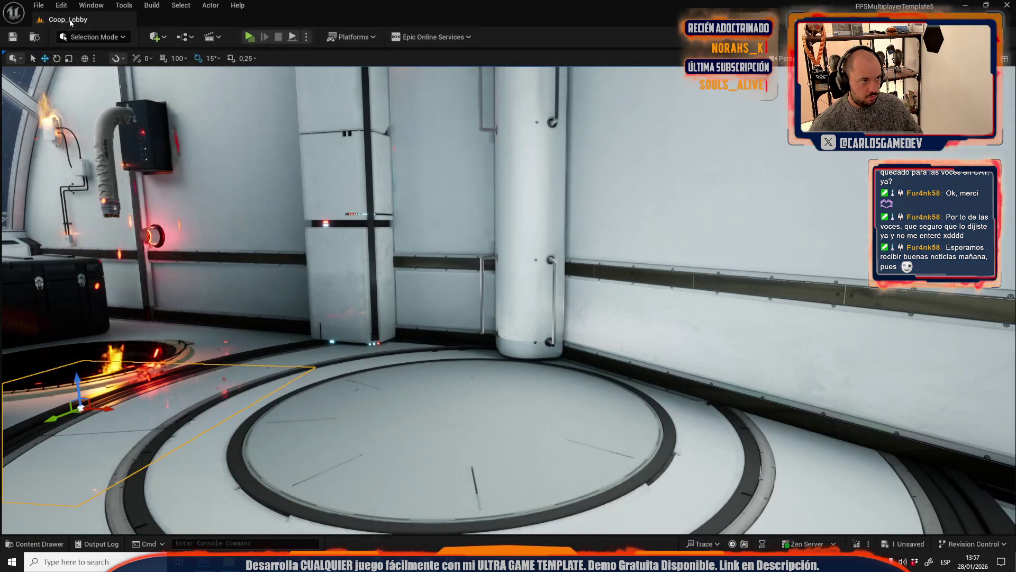
key(ctrl+space)
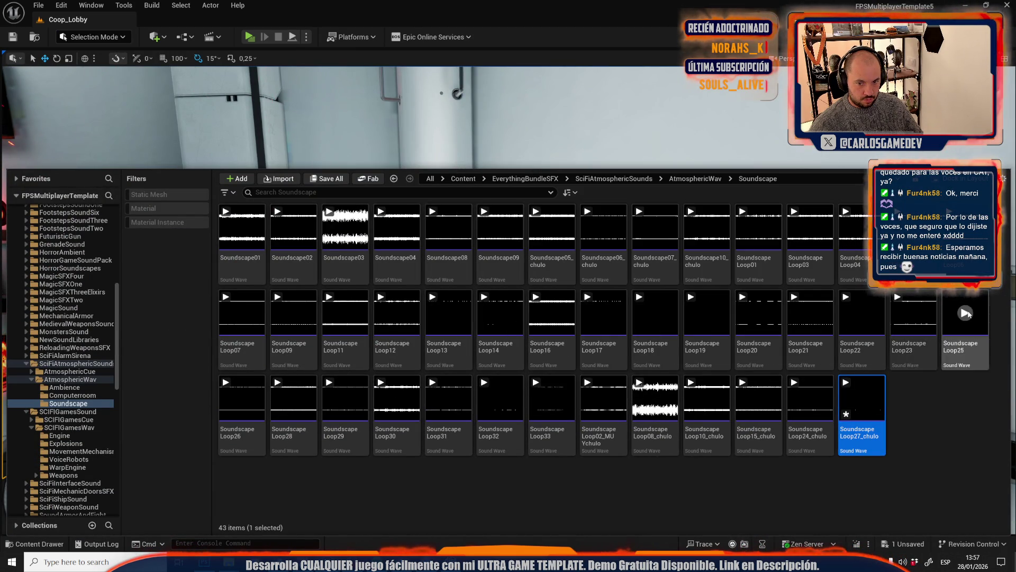
Audition SoundscapeLoop28 and Loop29, then rename Loop29 to SoundscapeLoop29_chulo
click(294, 400)
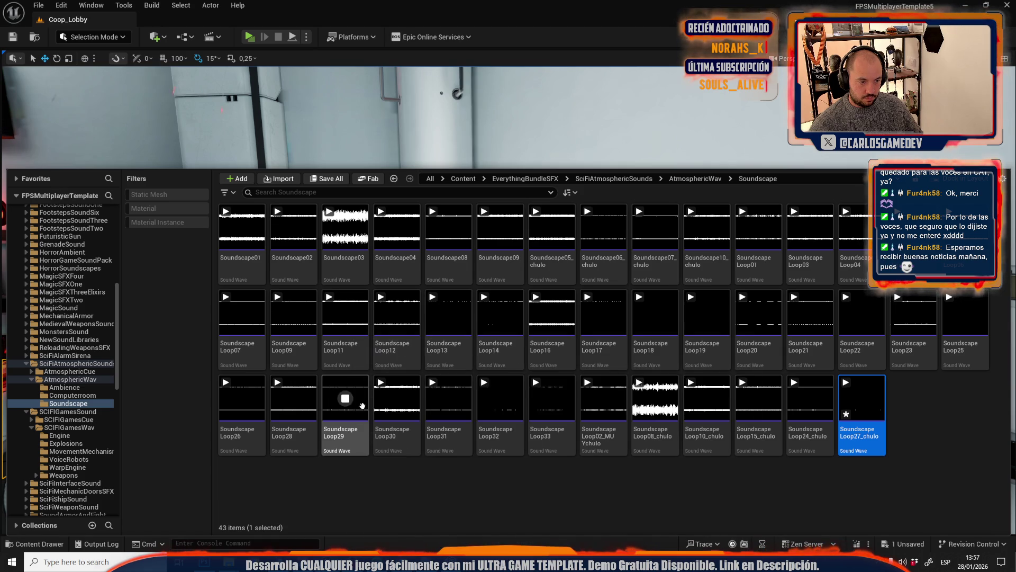
click(346, 400)
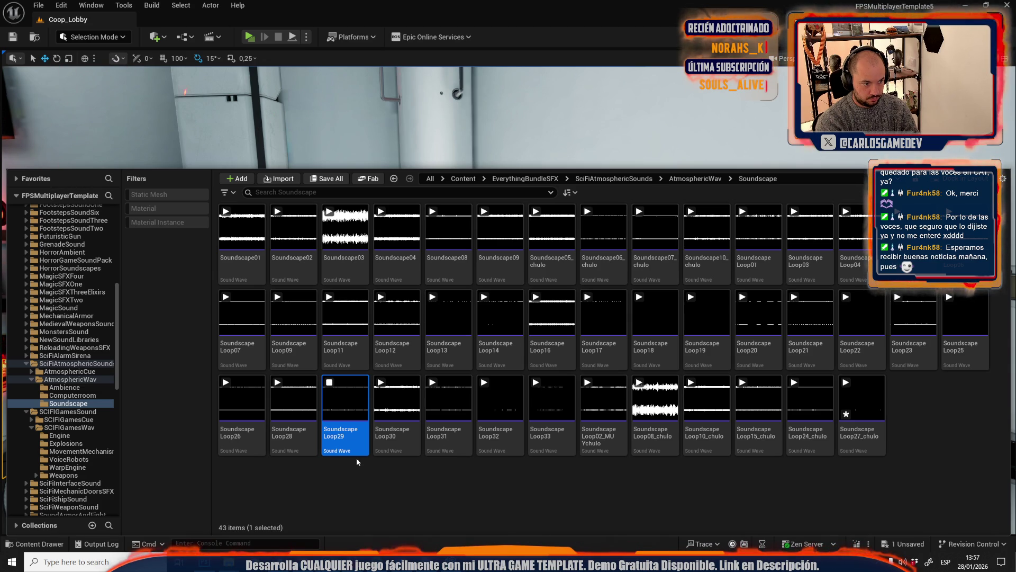
key(F2)
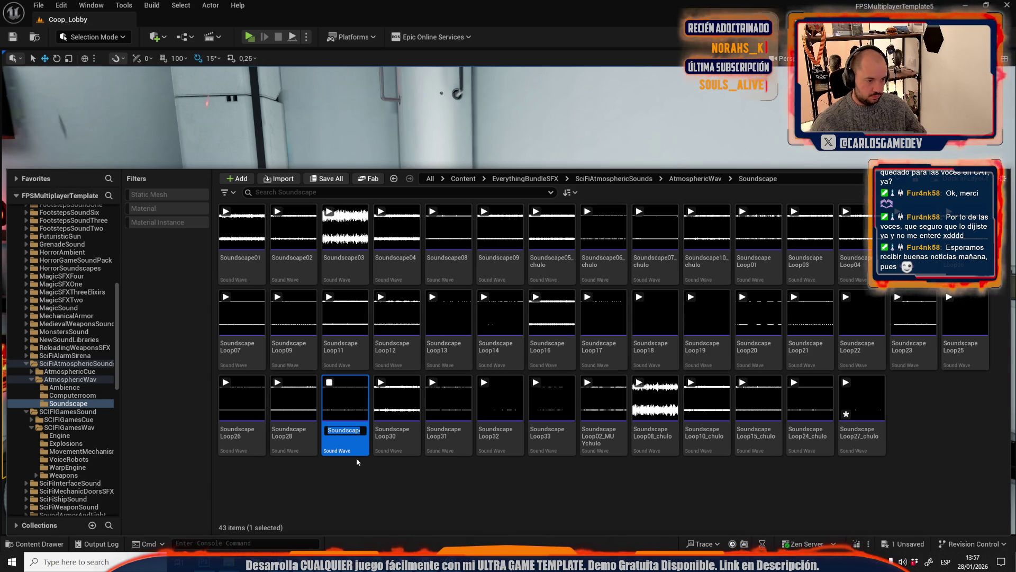
key(End)
text(_chulo)
key(Return)
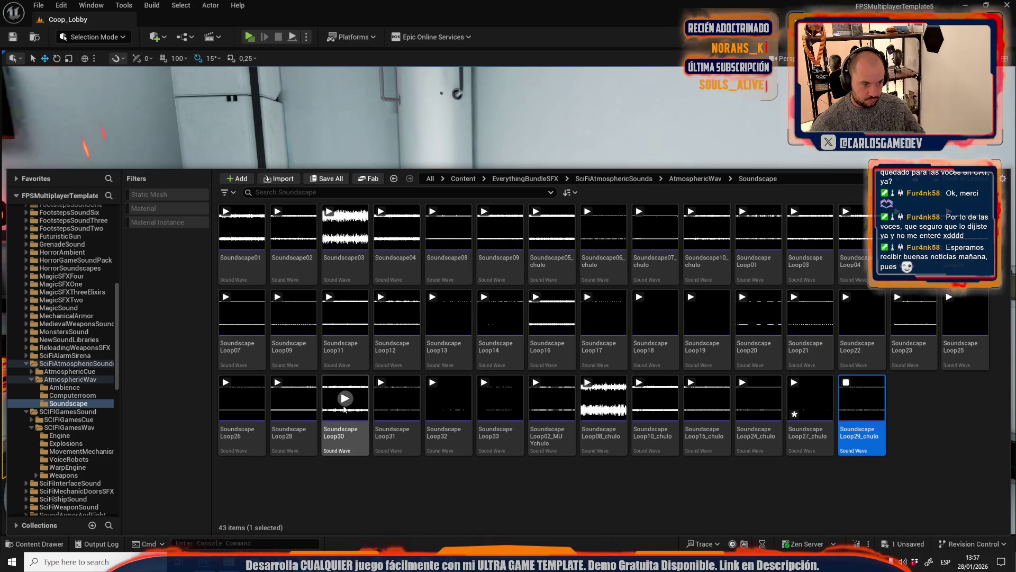
Audition SoundscapeLoop30 through Loop33, then return to the AtmosphericWav folder
click(345, 408)
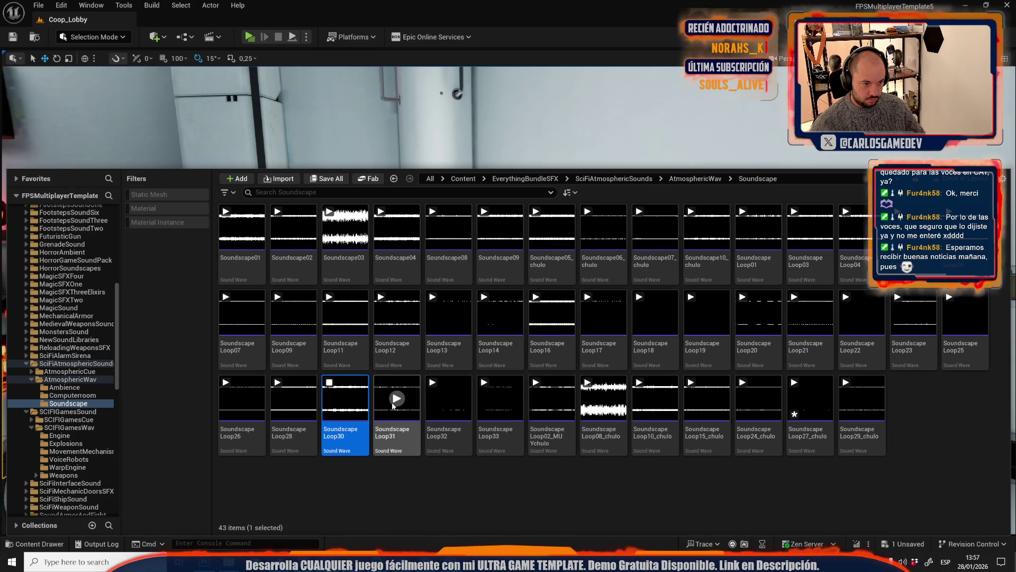
click(393, 405)
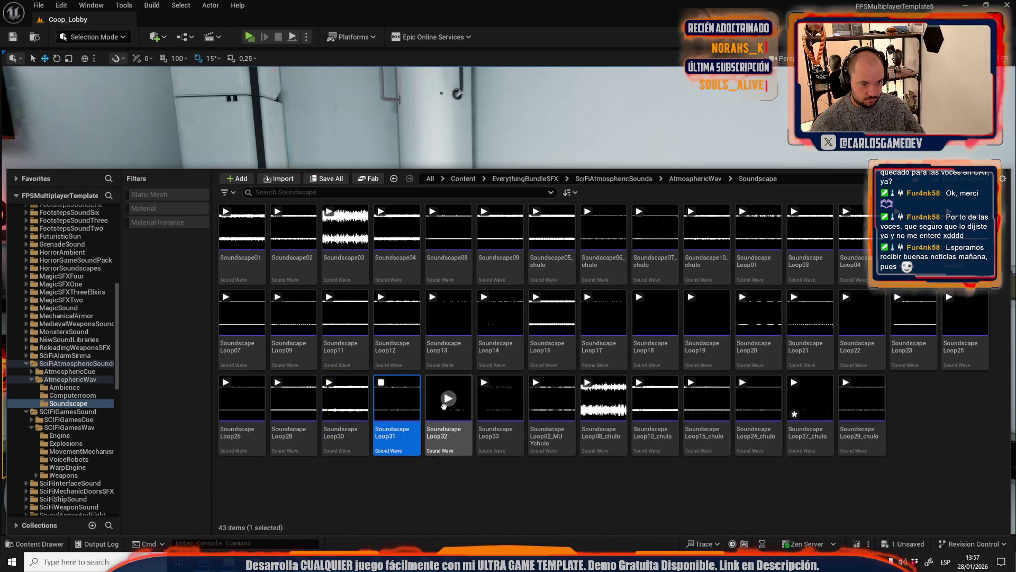
click(448, 399)
click(503, 400)
click(507, 403)
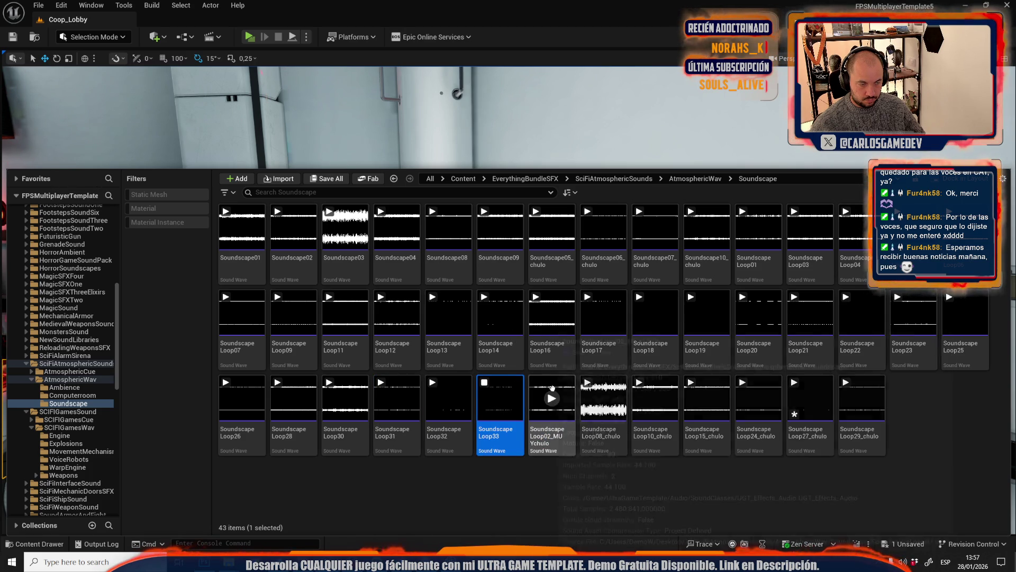
click(695, 180)
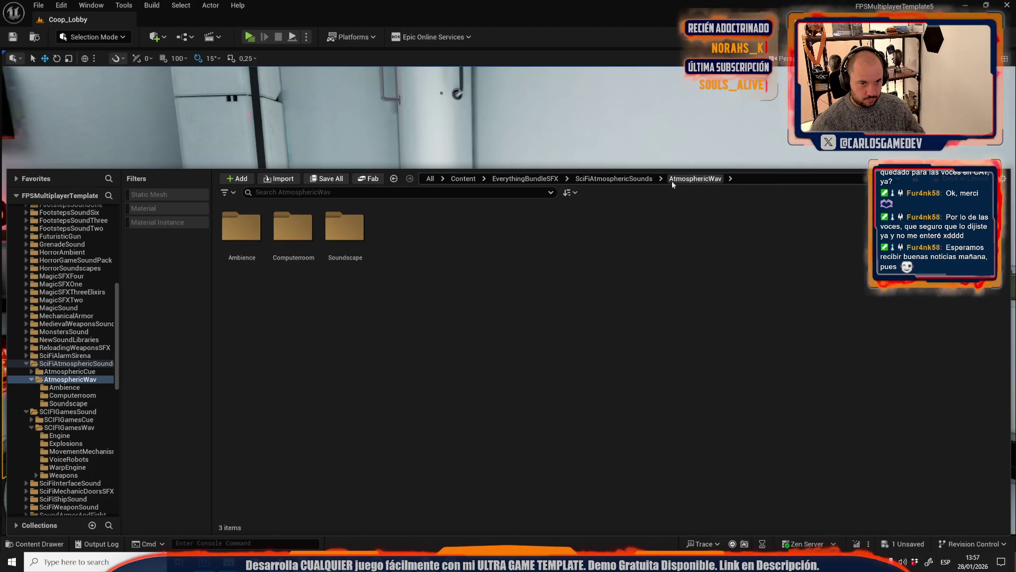
Navigate to EverythingBundleSFX > SciFiAtmosphericSounds > AtmosphericWav > Computerroom
click(614, 179)
click(529, 179)
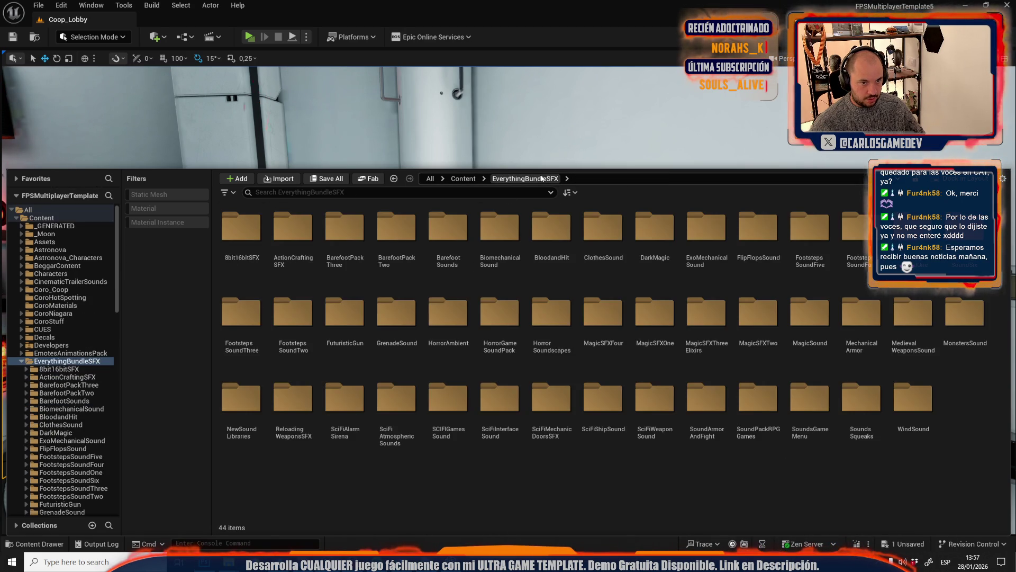
click(402, 396)
double_click(403, 396)
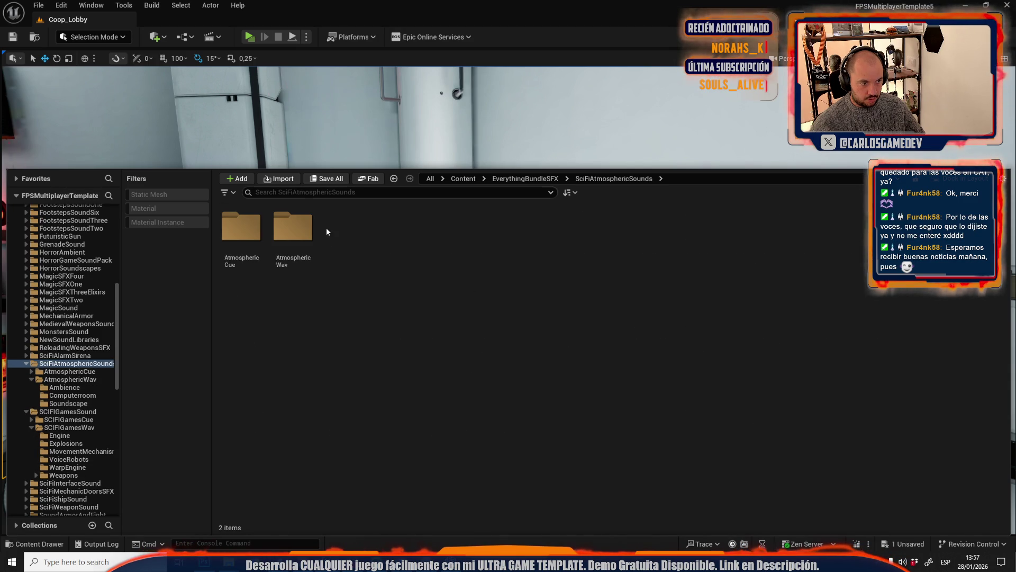
double_click(315, 249)
double_click(293, 227)
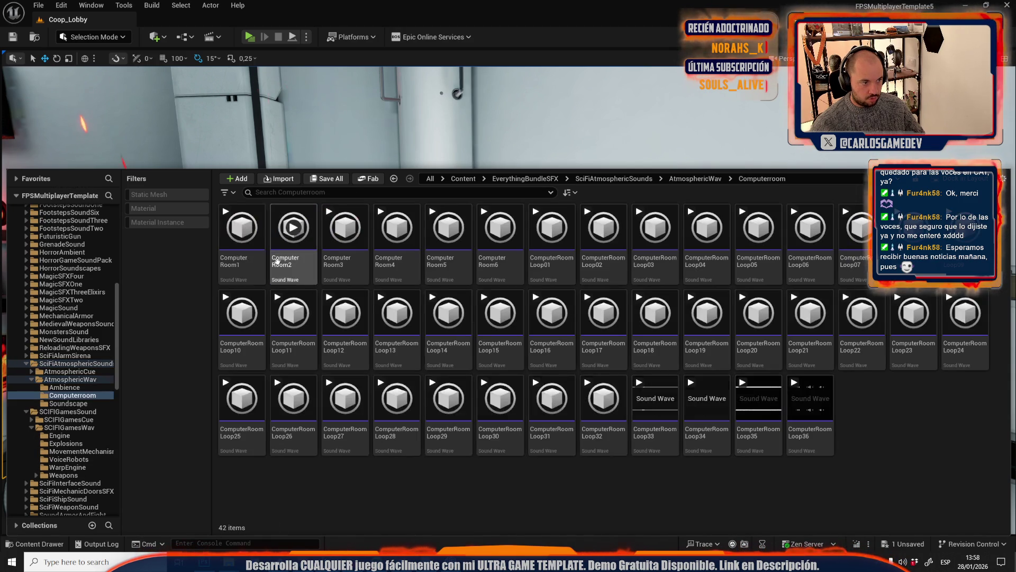
Audition ComputerRoom1–6 and ComputerRoomLoop01, Loop06 and Loop09
click(242, 228)
click(293, 226)
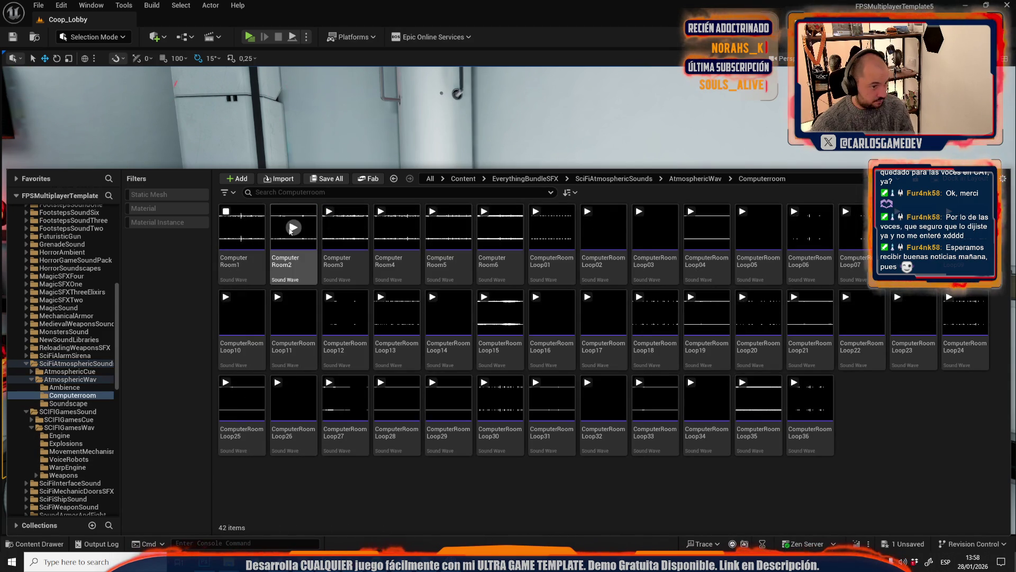
click(351, 234)
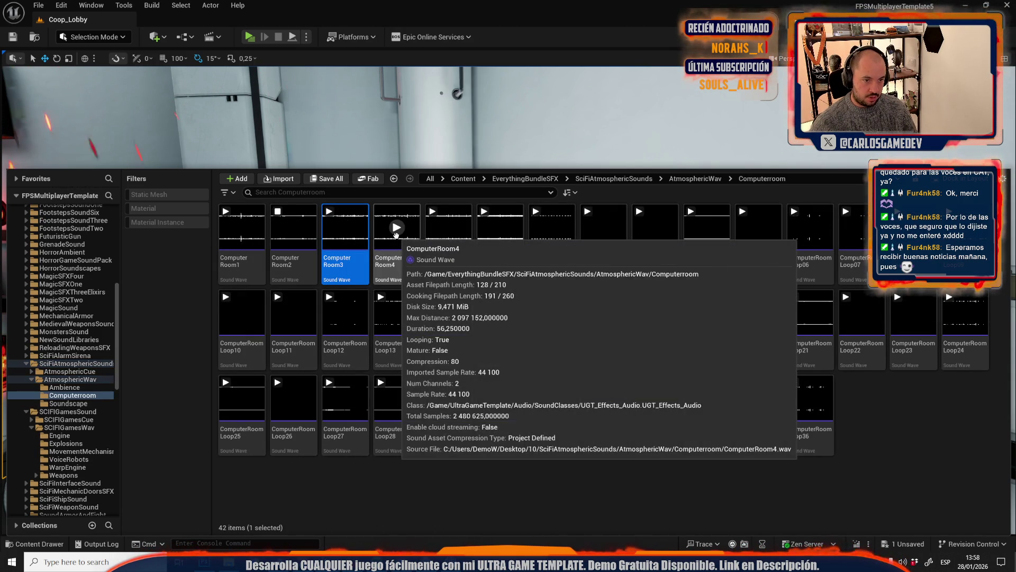
click(398, 236)
click(449, 227)
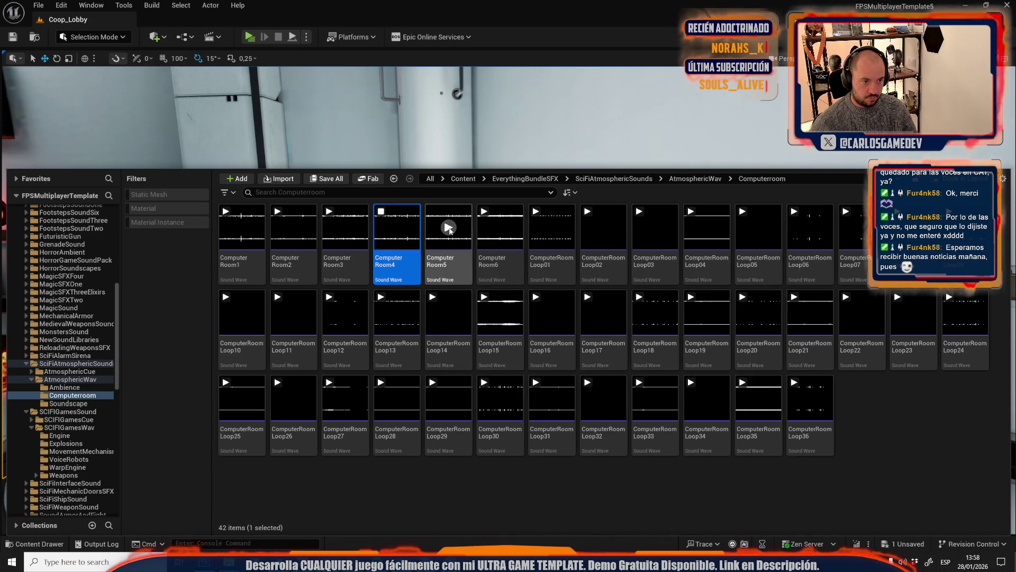
click(500, 228)
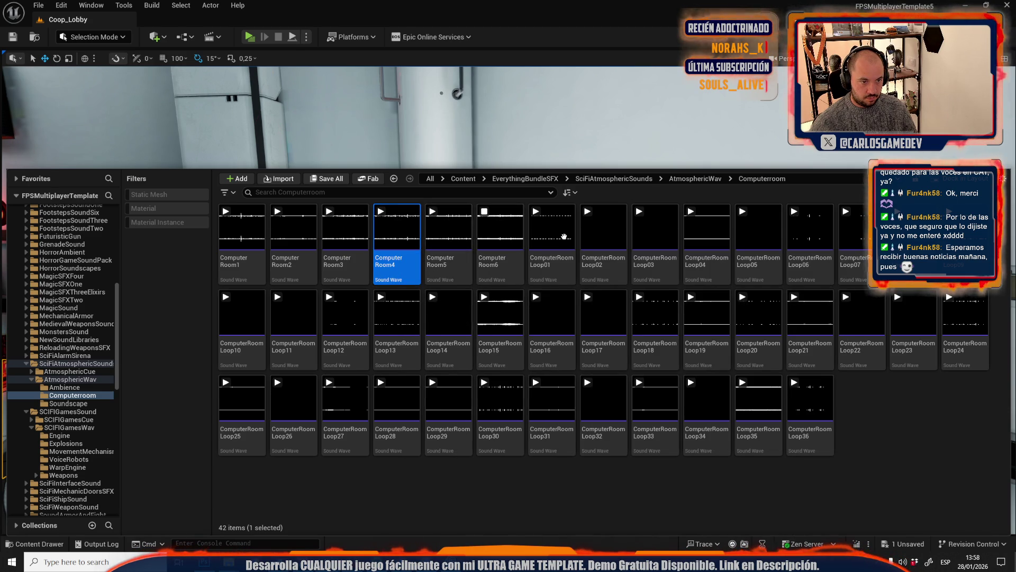
click(552, 228)
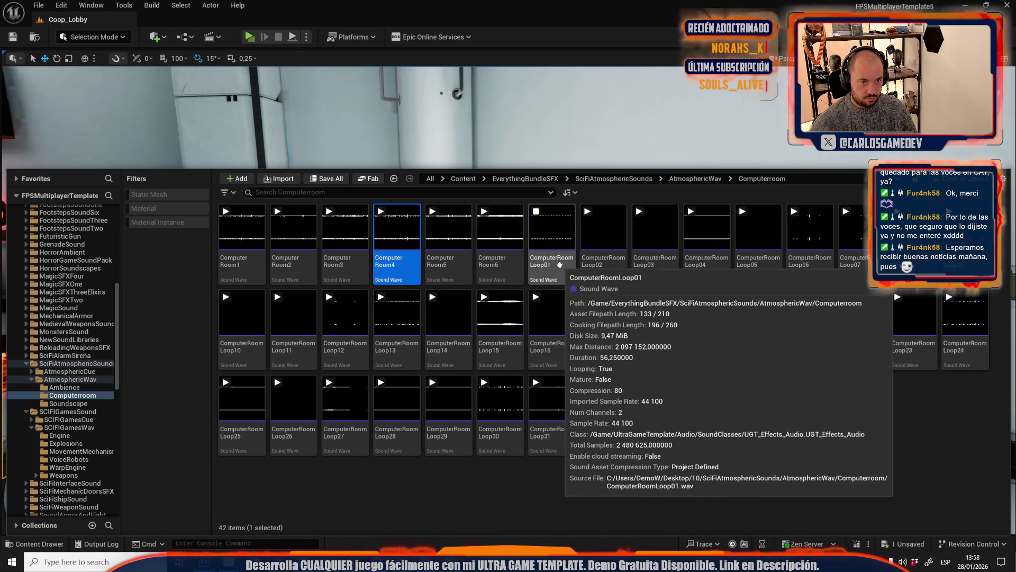
click(551, 259)
mouse_move(543, 284)
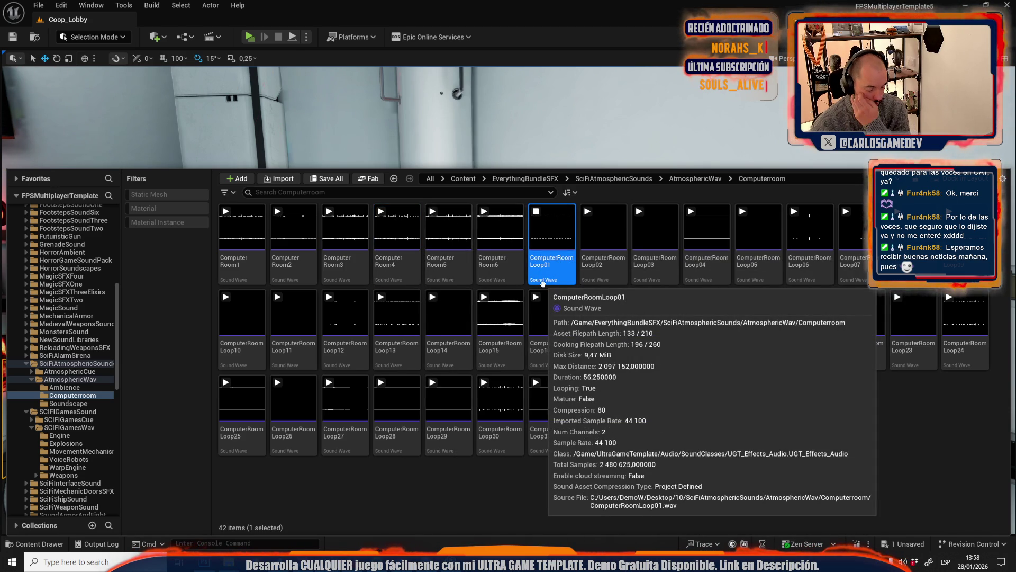
mouse_move(646, 281)
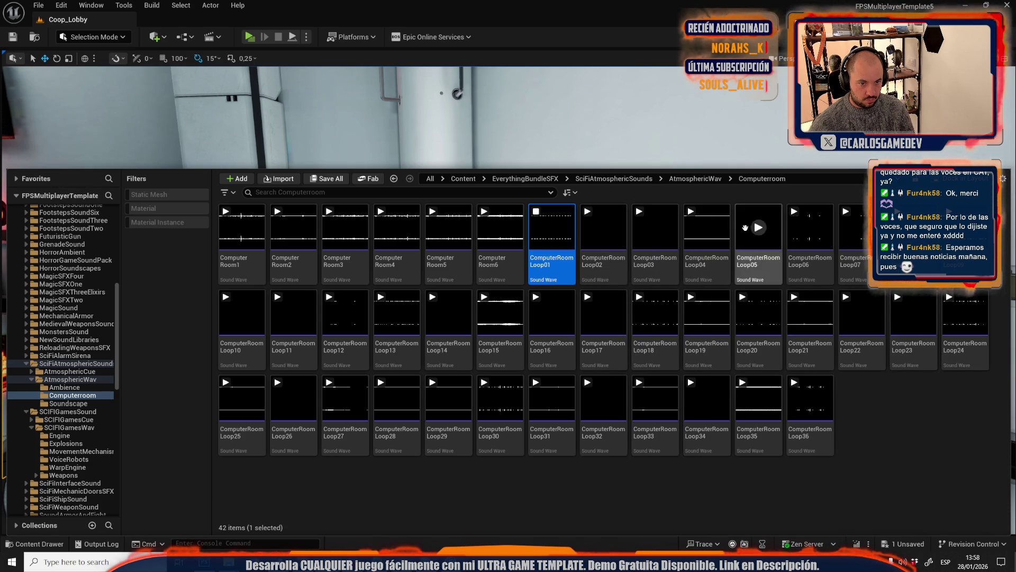
click(813, 230)
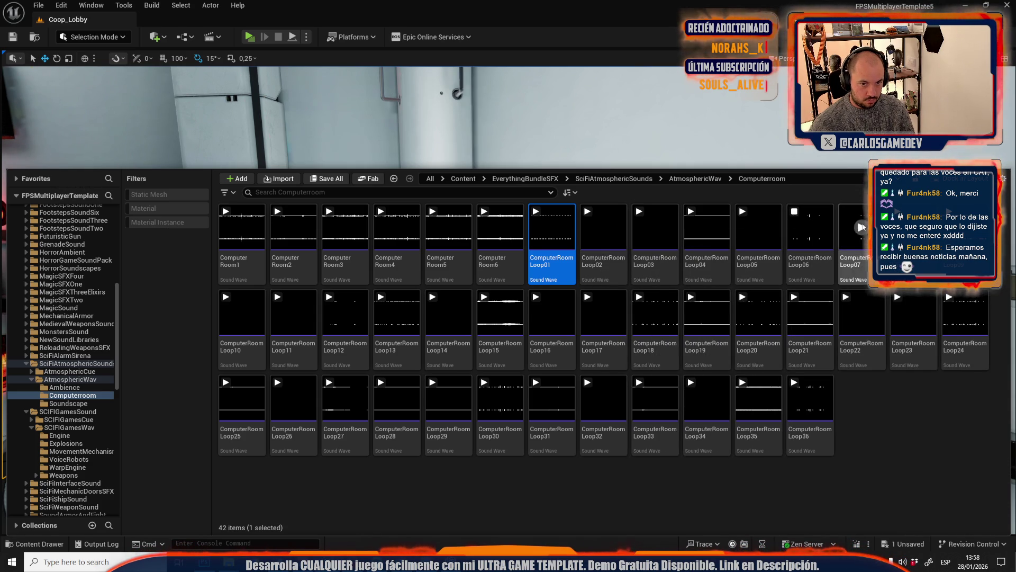
click(949, 211)
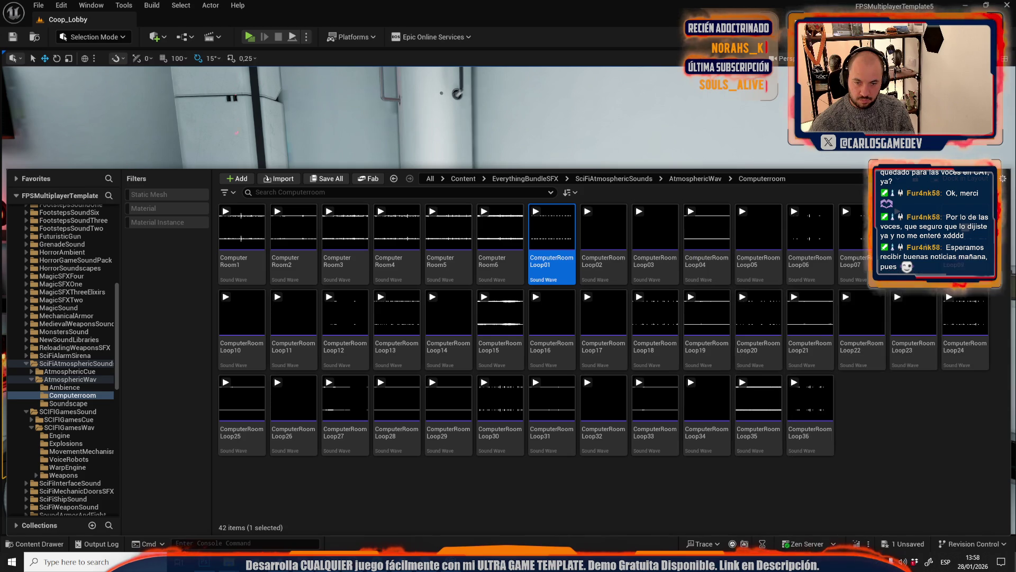
Audition ComputerRoomLoop10 and rename it ComputerRoomLoop10_chulo
click(242, 313)
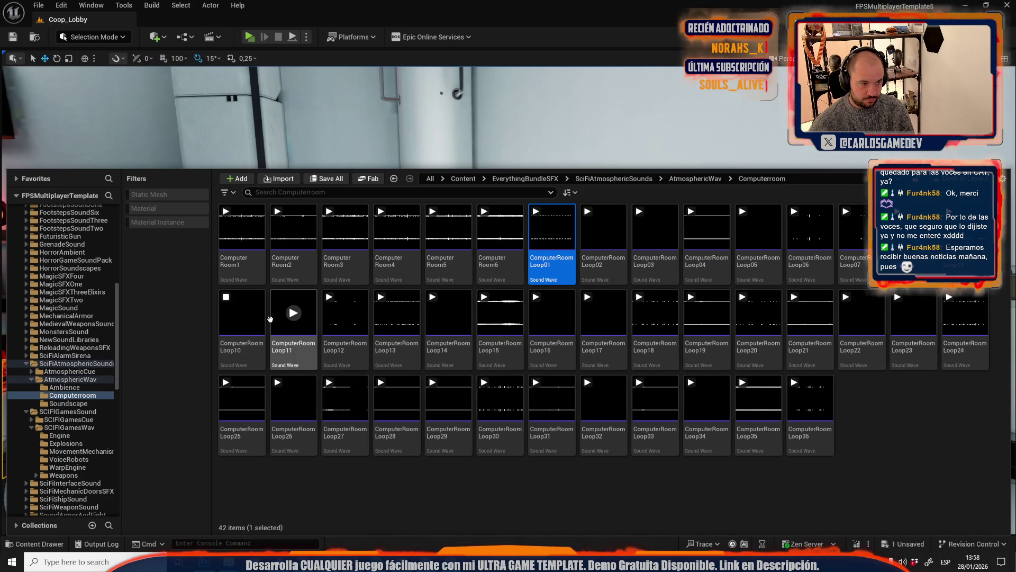
click(249, 335)
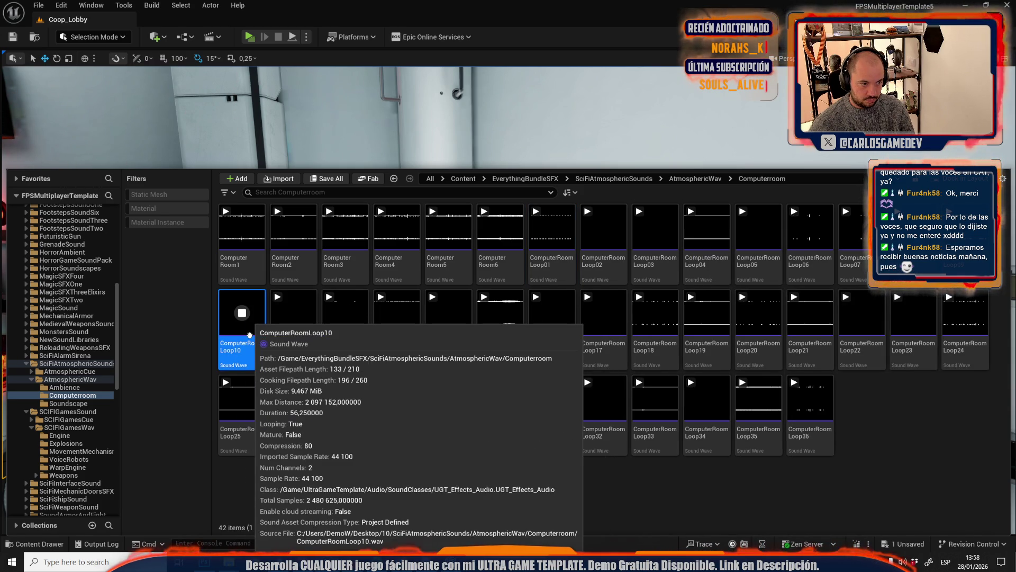
key(F2)
key(End)
text(_chulo)
key(Return)
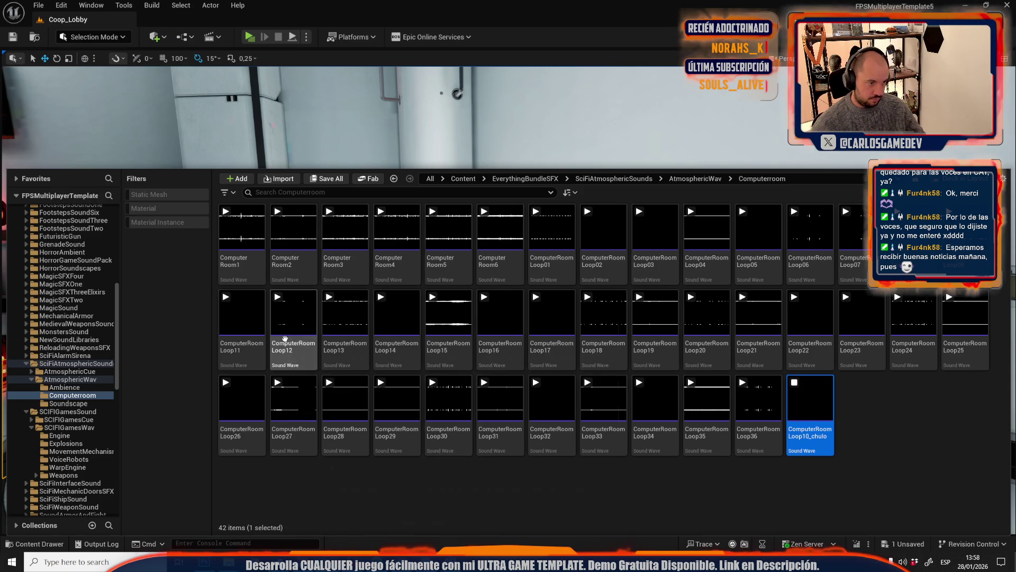
Audition Loop11 and Loop12, then rename ComputerRoomLoop13 to ComputerRoomLoop13_chulo
click(247, 319)
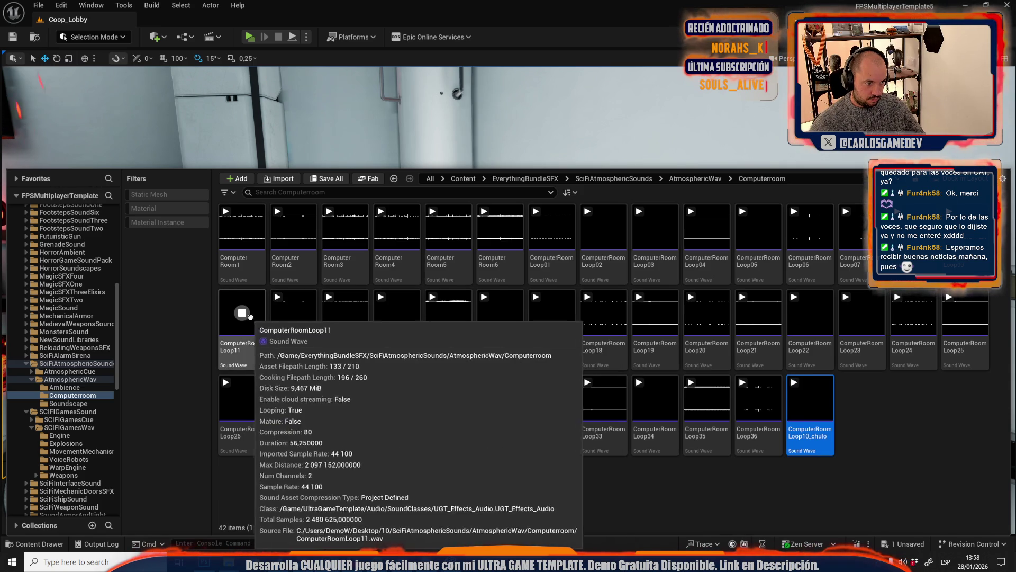
click(290, 315)
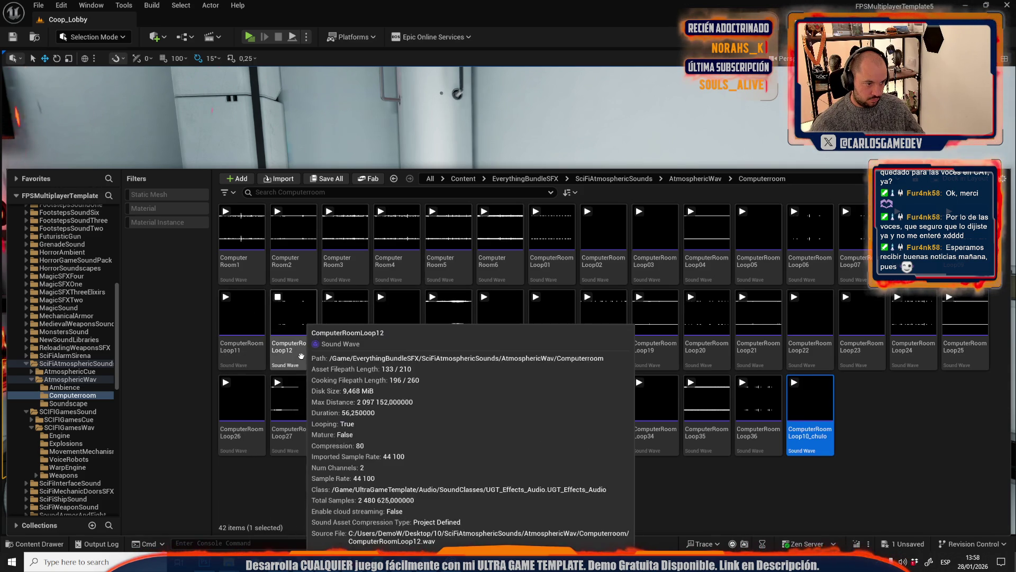
click(301, 356)
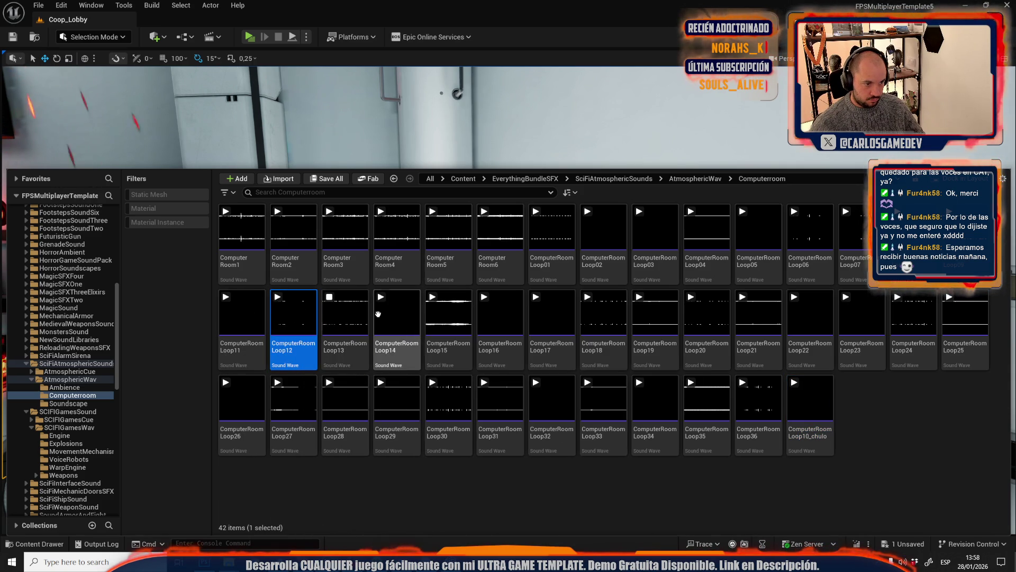
click(348, 345)
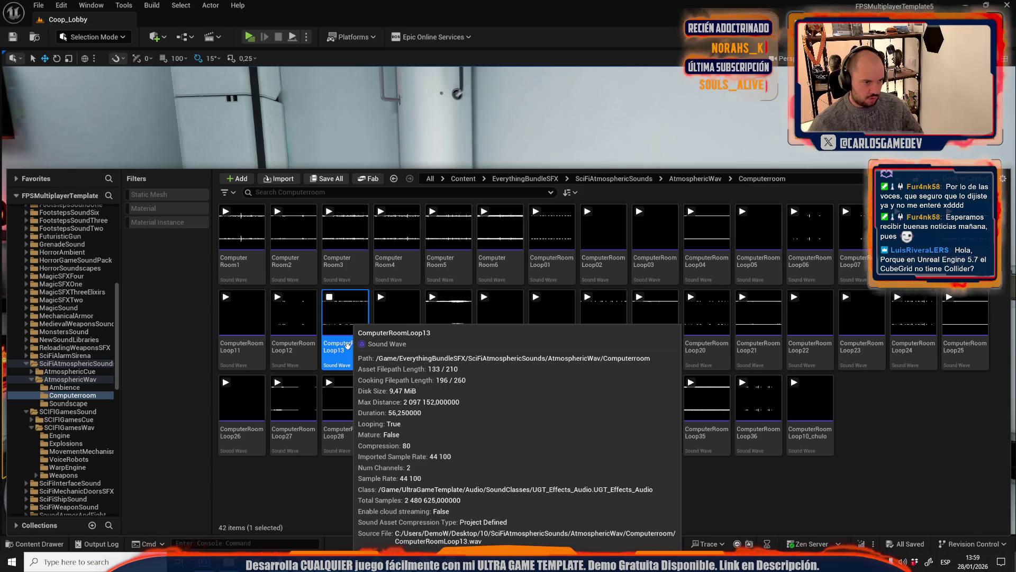
right_click(357, 348)
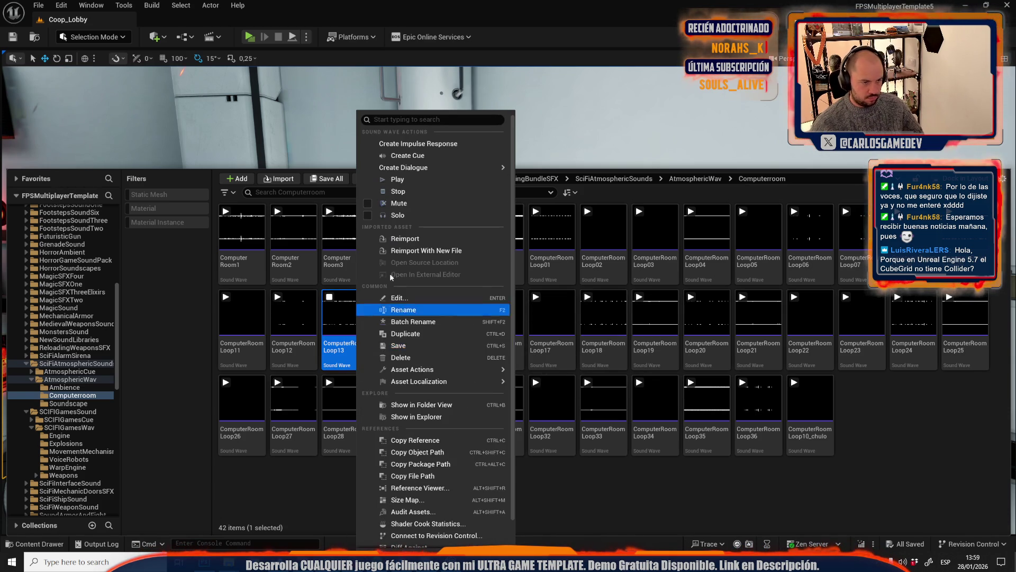
click(349, 348)
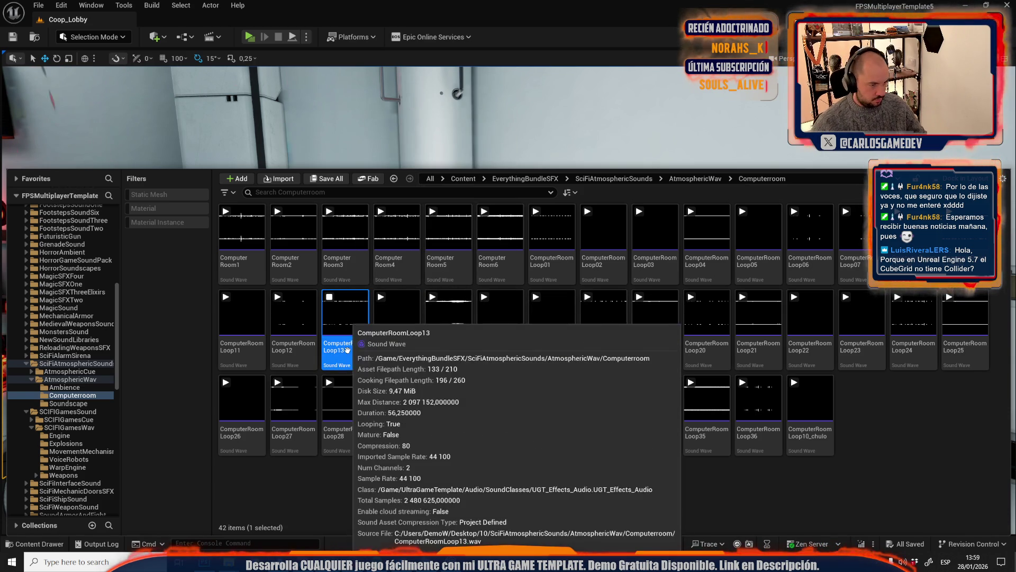
click(351, 348)
text(_chulo)
key(Return)
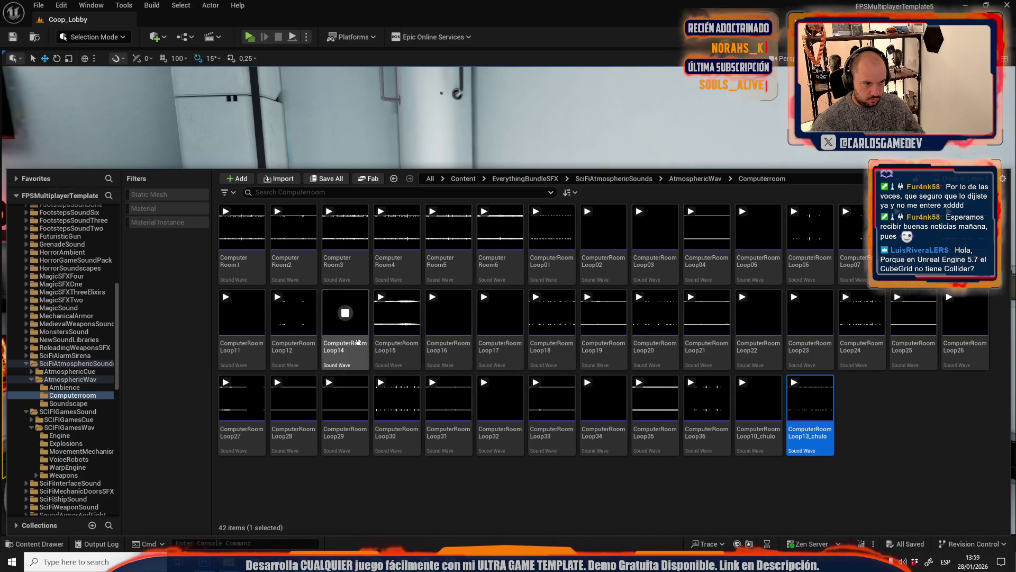
Audition ComputerRoomLoop14 and rename it ComputerRoomLoop14_chulo
click(346, 313)
click(358, 348)
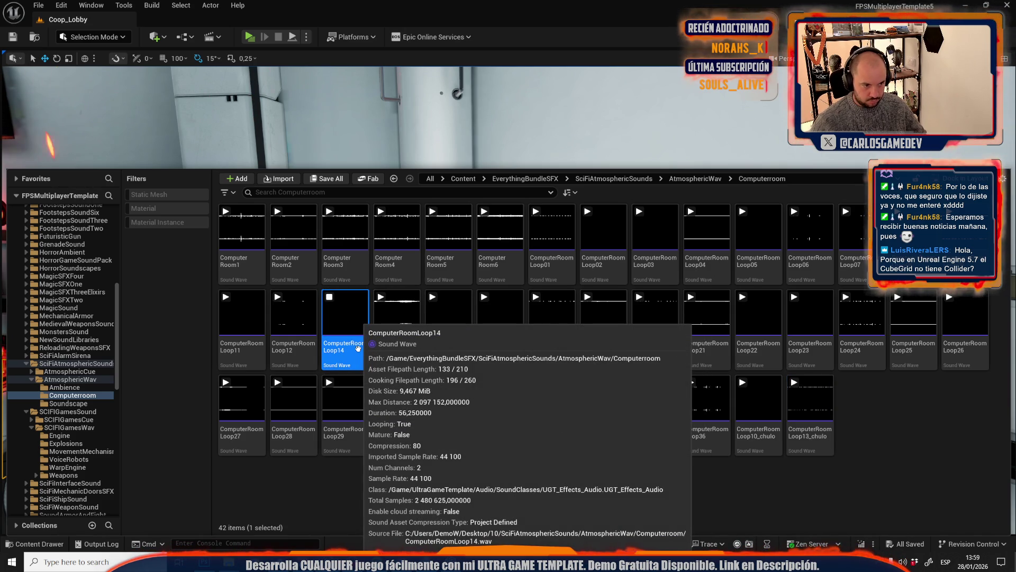
click(358, 348)
text(_chulo)
key(Return)
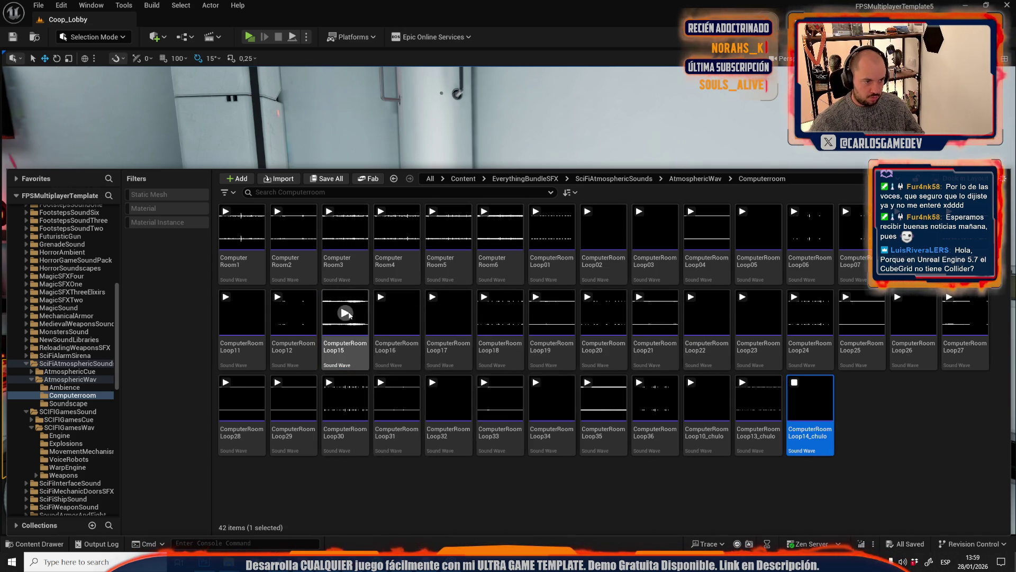
Audition ComputerRoomLoop15, Loop16 and Loop17
click(347, 316)
click(397, 313)
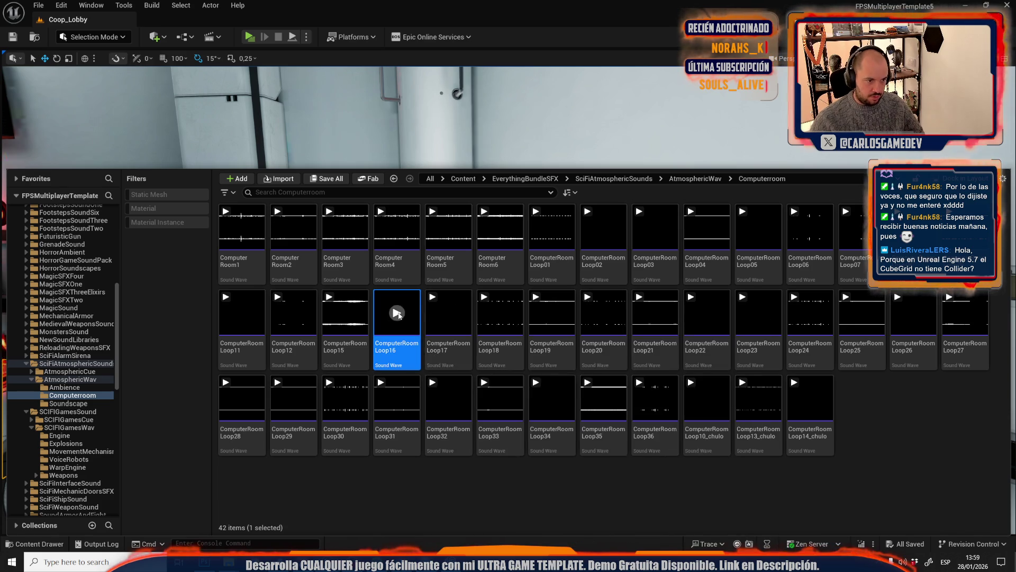
click(448, 313)
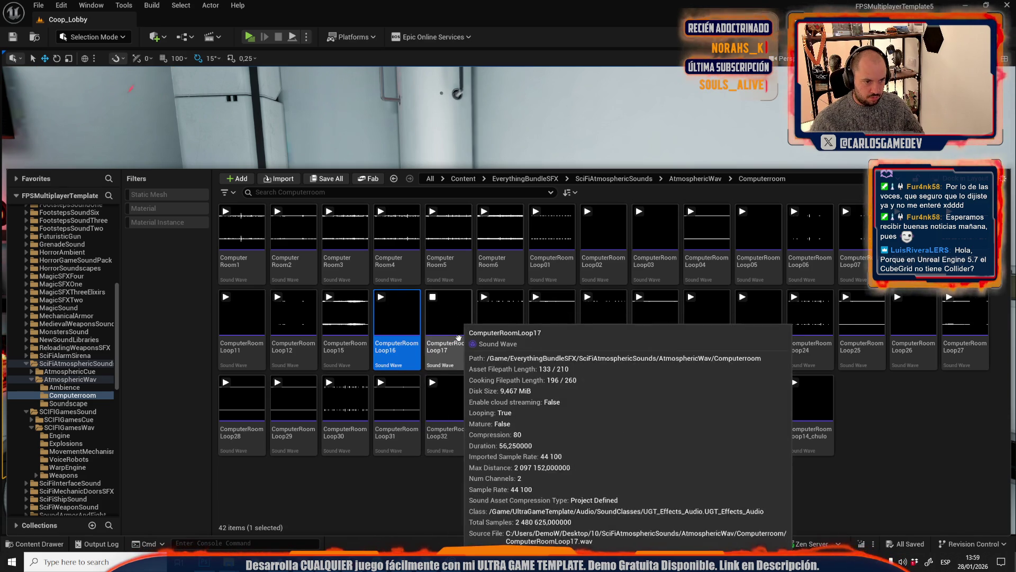
Compare Loop17 with Loop16, then rename ComputerRoomLoop17 to ComputerRoomLoop17_chulo
click(449, 313)
click(449, 314)
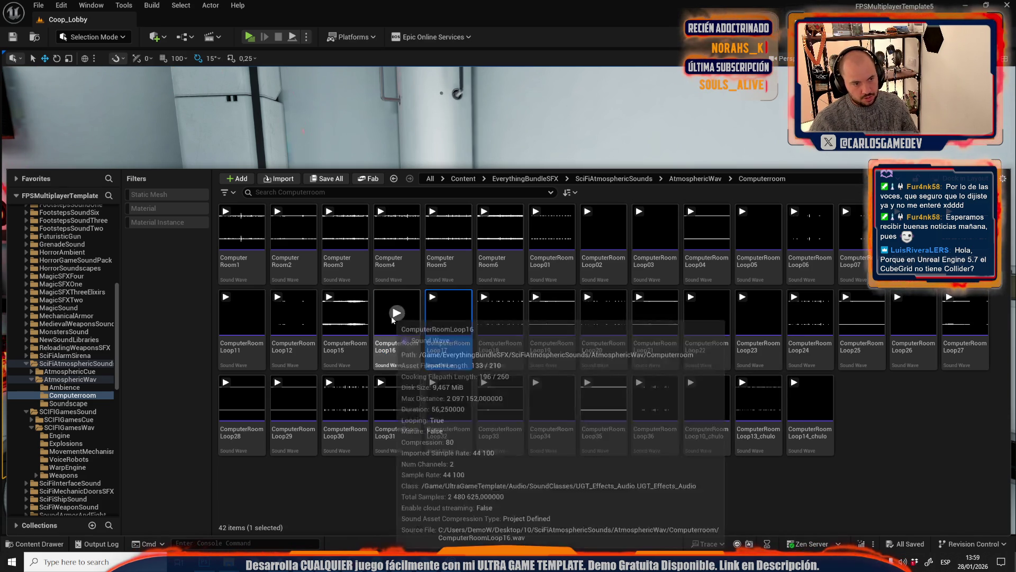
click(393, 316)
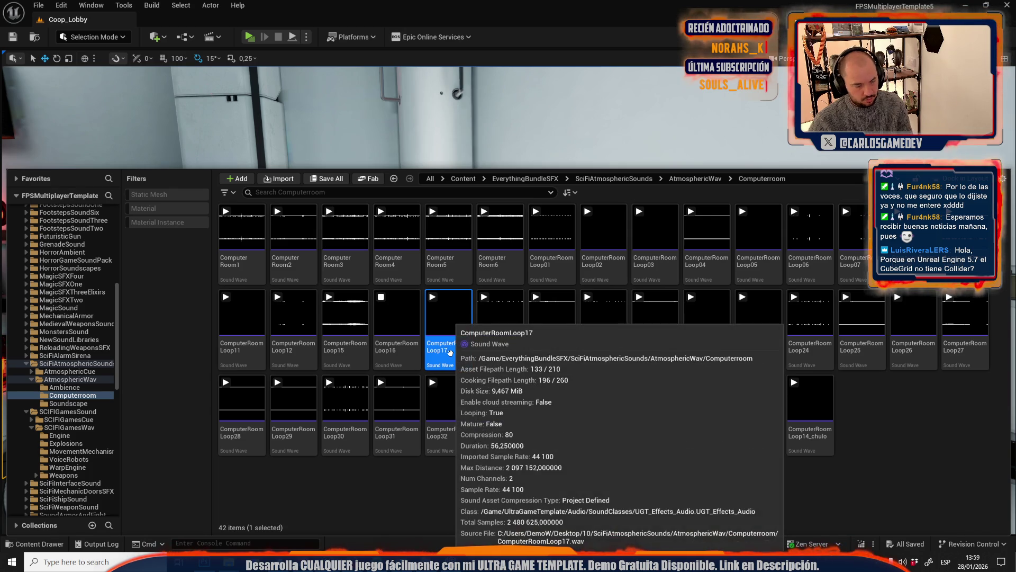
click(450, 351)
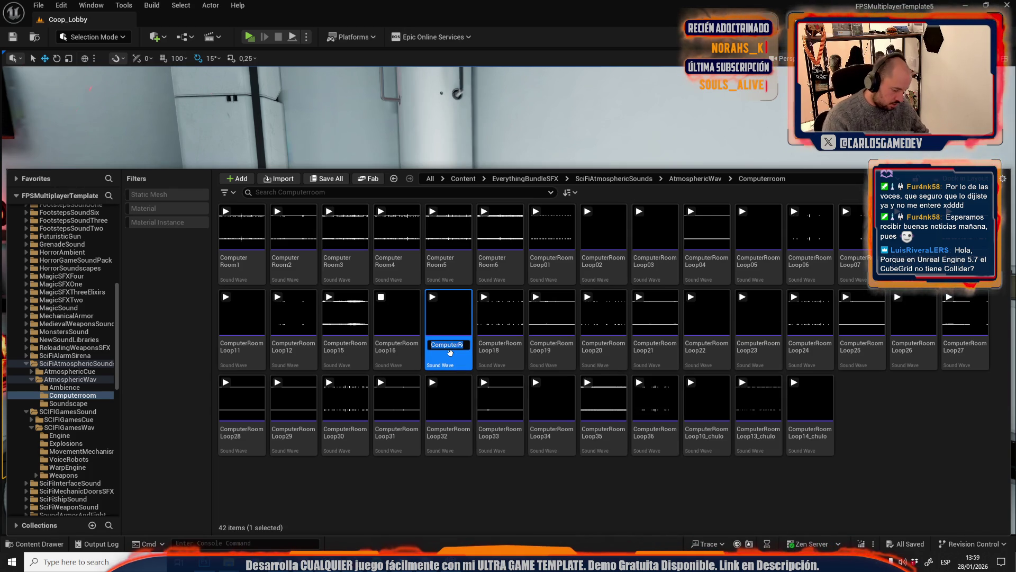
text(_chulo)
key(Return)
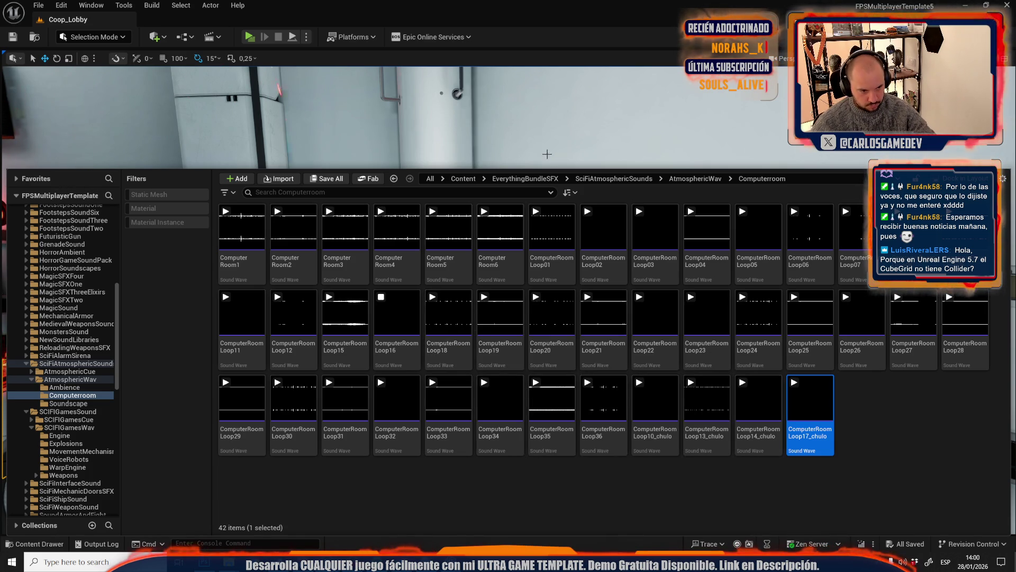
Audition ComputerRoomLoop19, rename it ComputerRoomLoop19_chulo, then audition Loop20
click(448, 313)
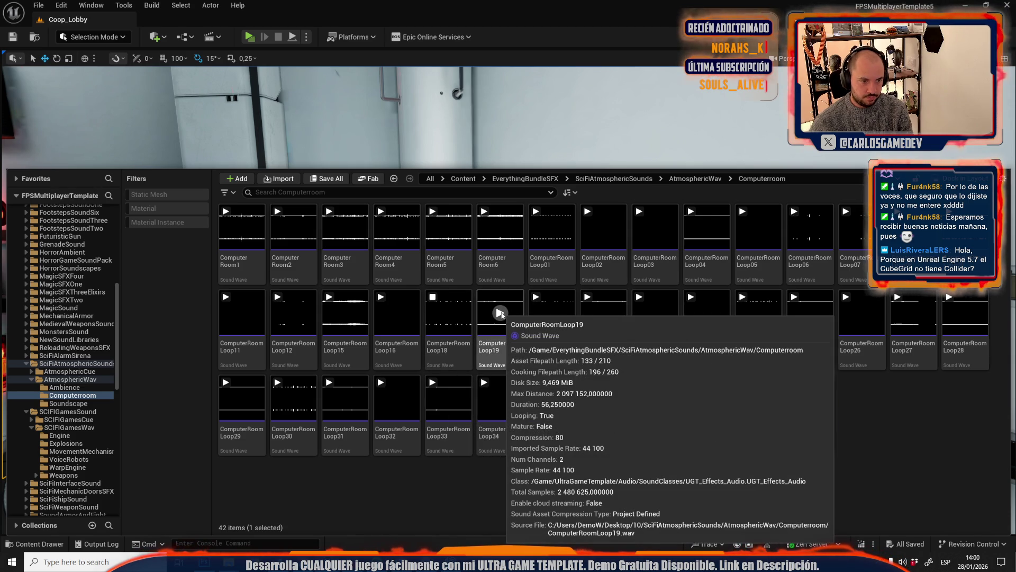
click(499, 313)
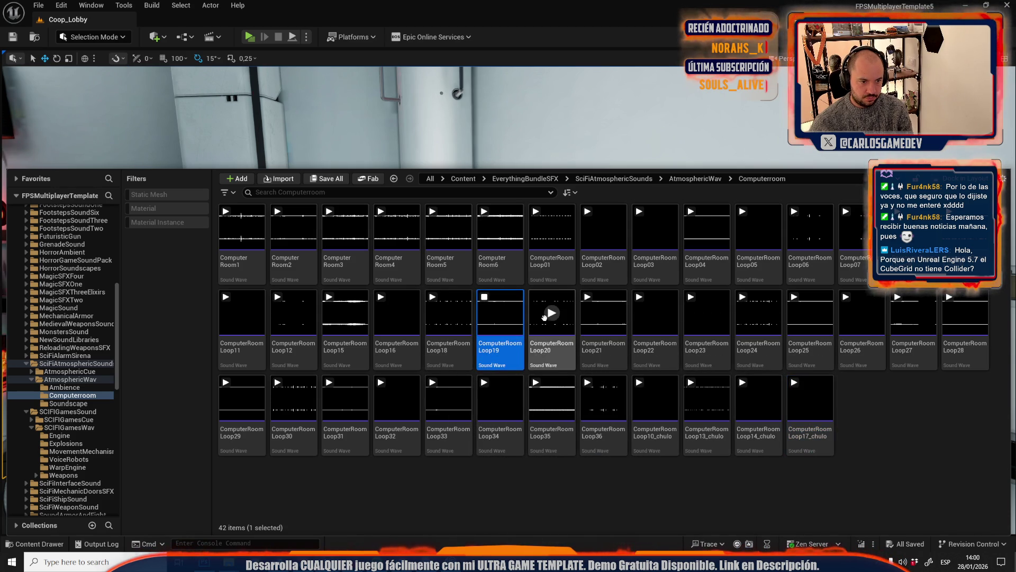
click(508, 350)
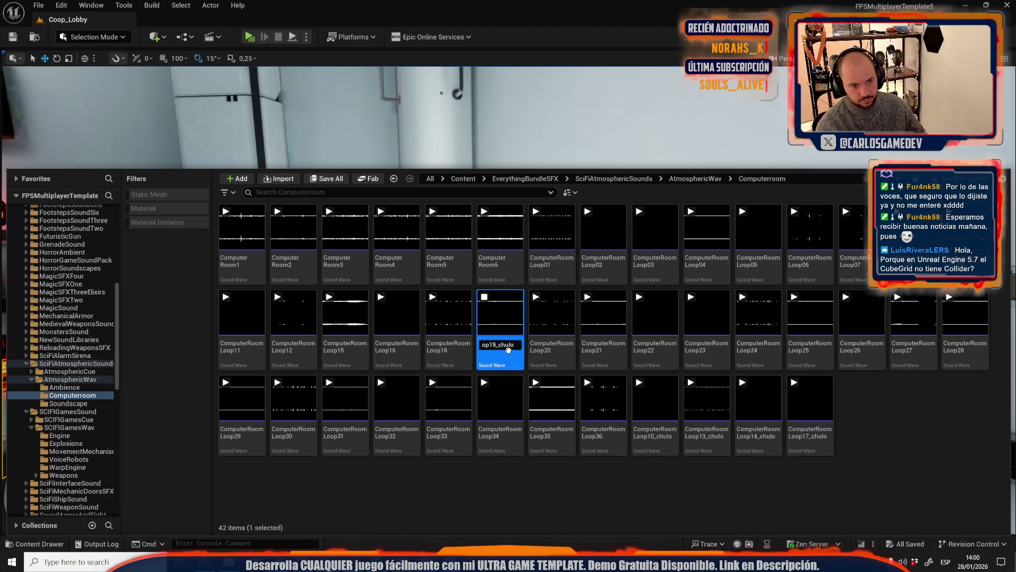
key(Return)
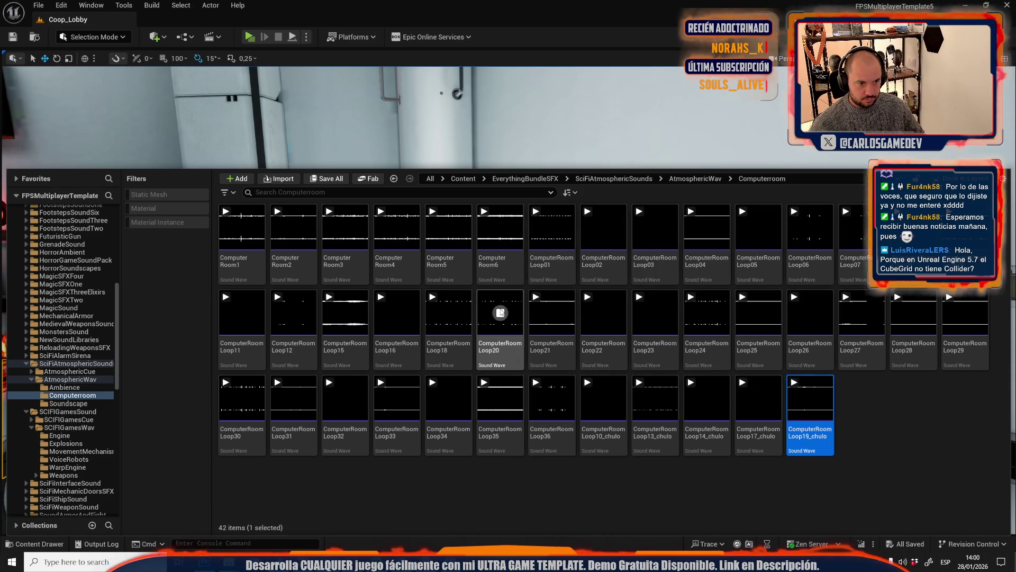
click(501, 313)
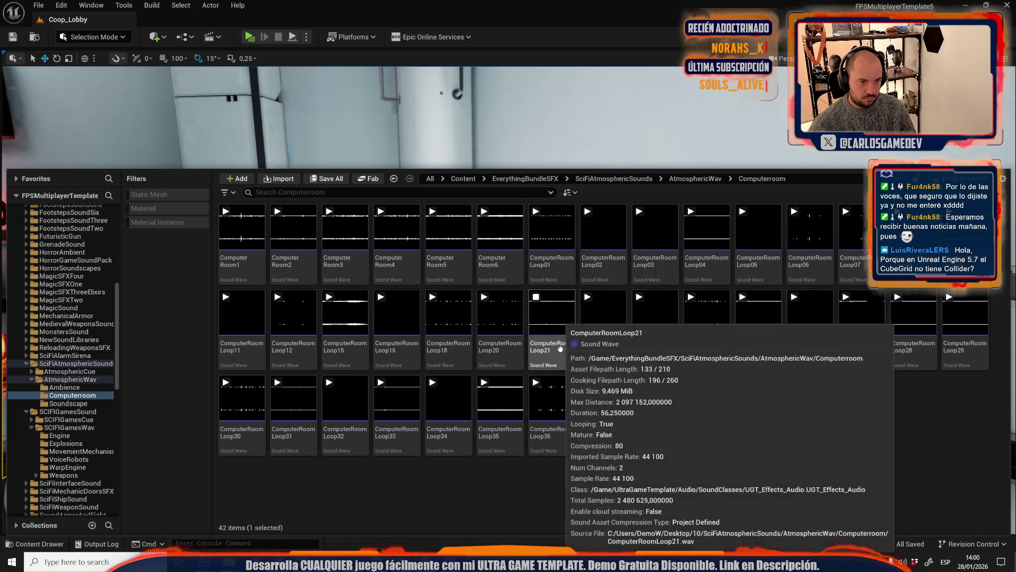
click(552, 314)
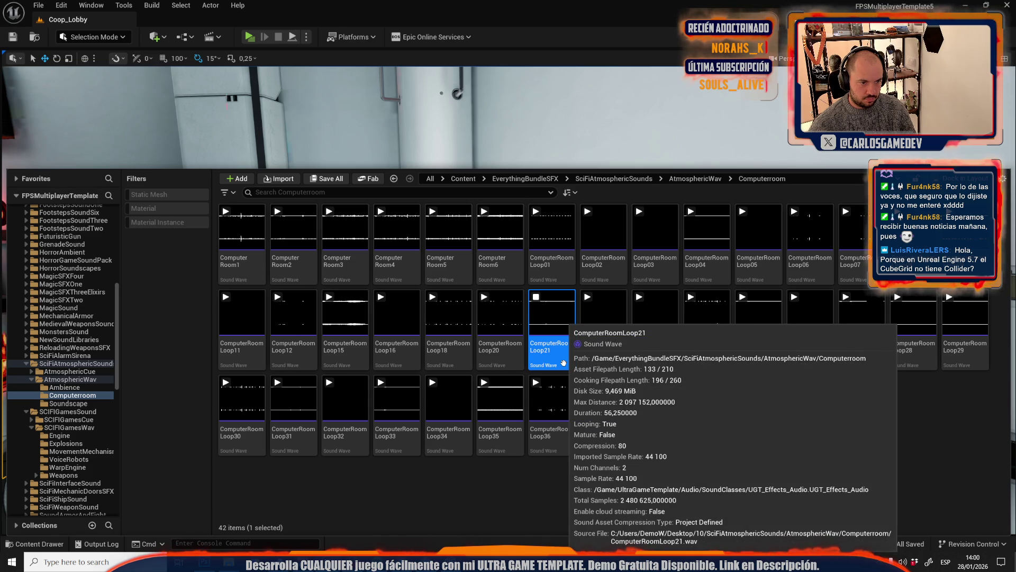
click(604, 313)
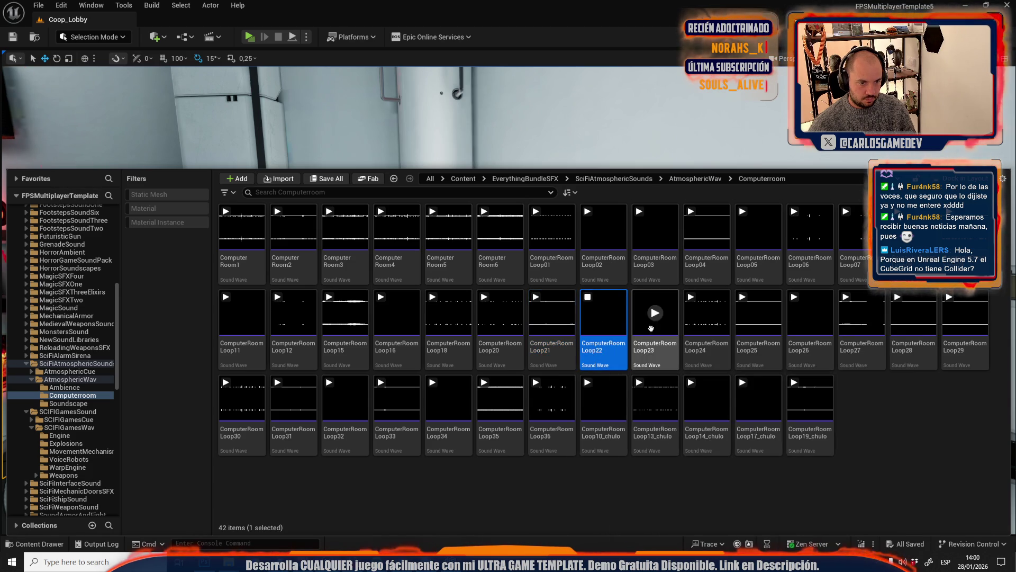
click(653, 347)
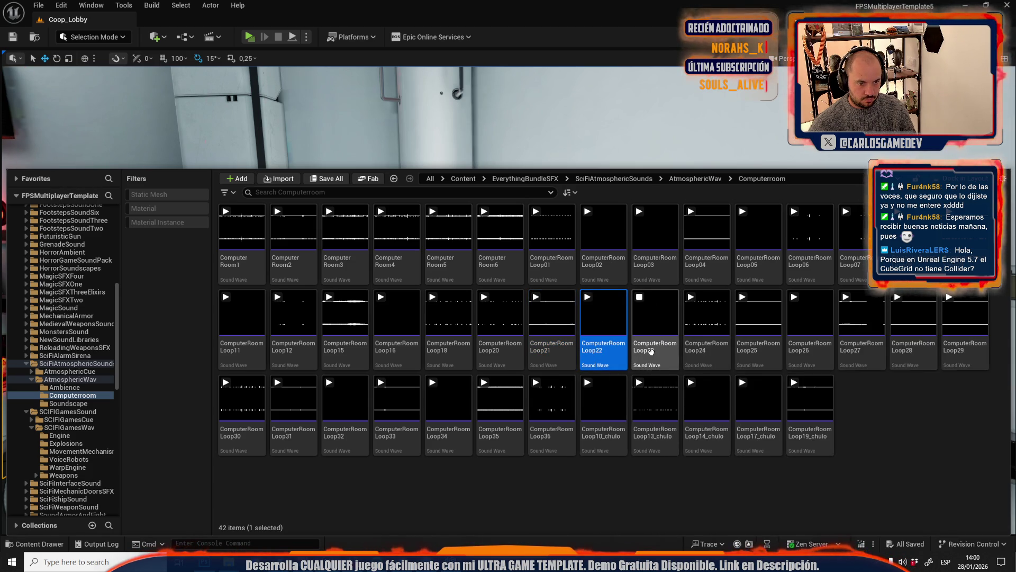
click(651, 349)
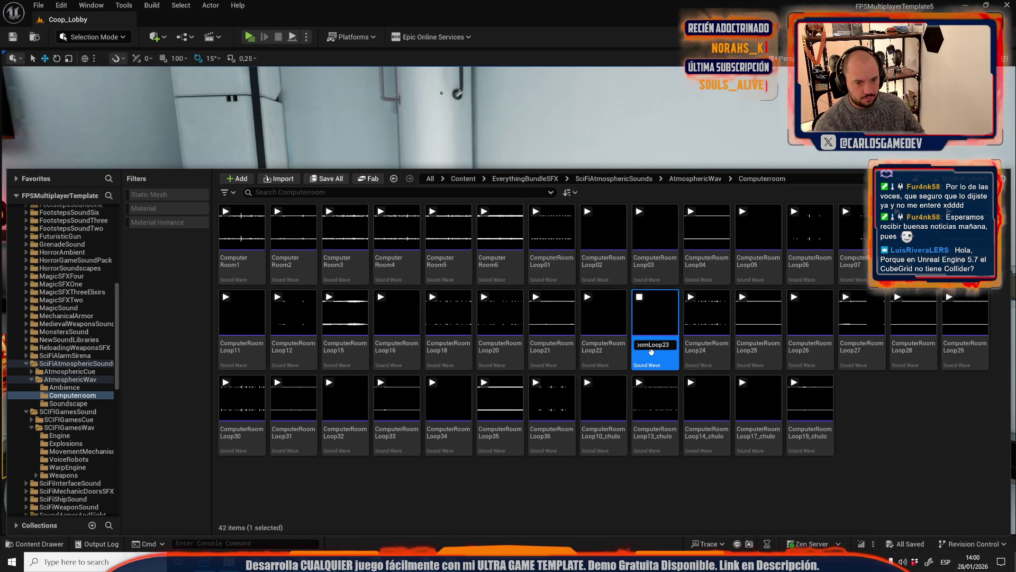
key(Return)
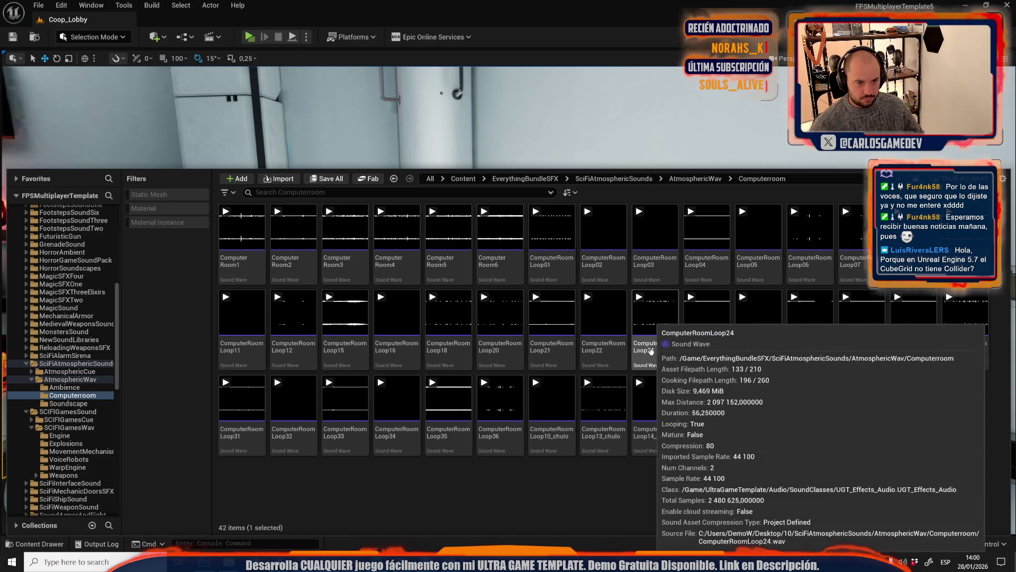
click(656, 313)
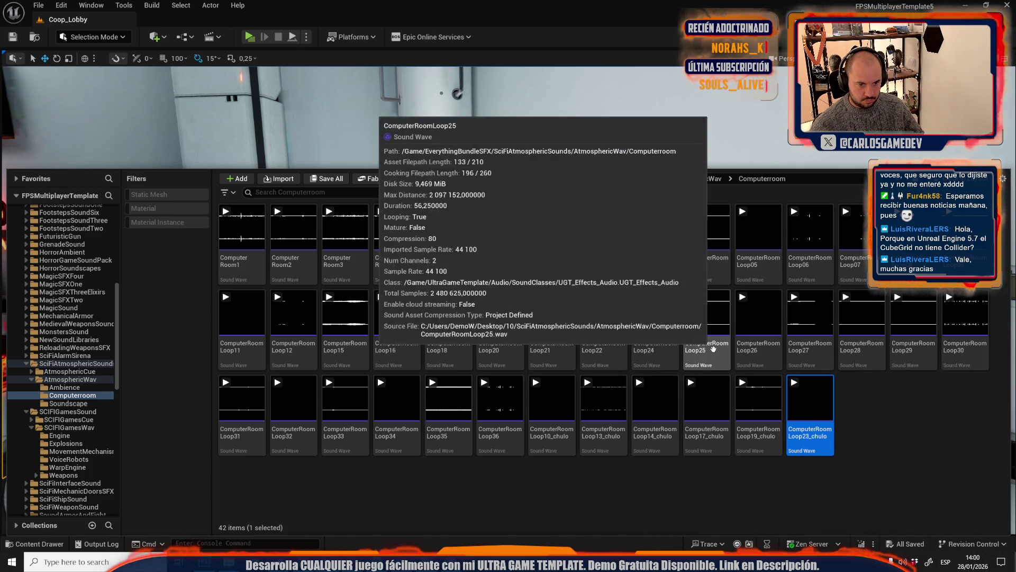
click(718, 350)
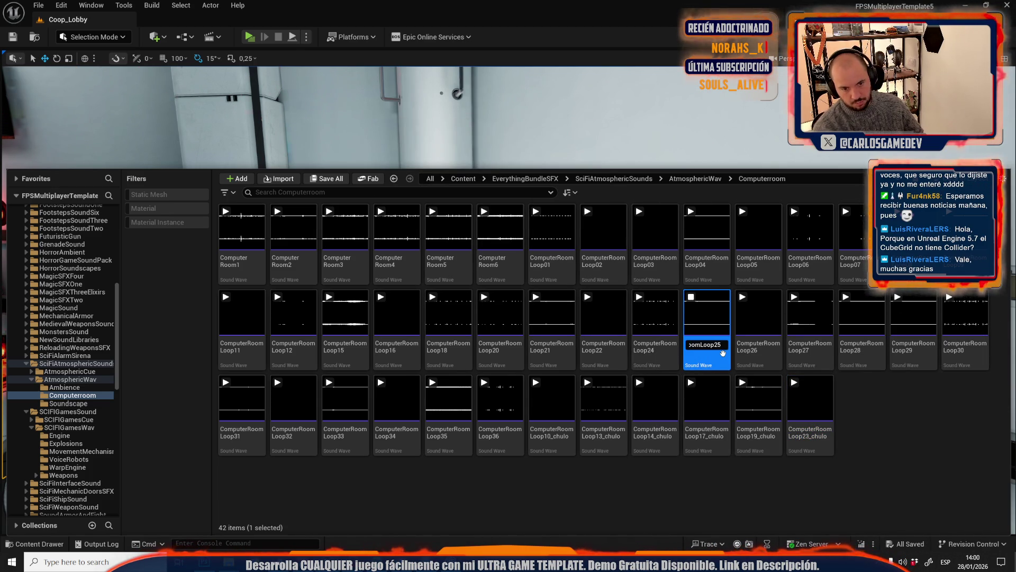
key(Return)
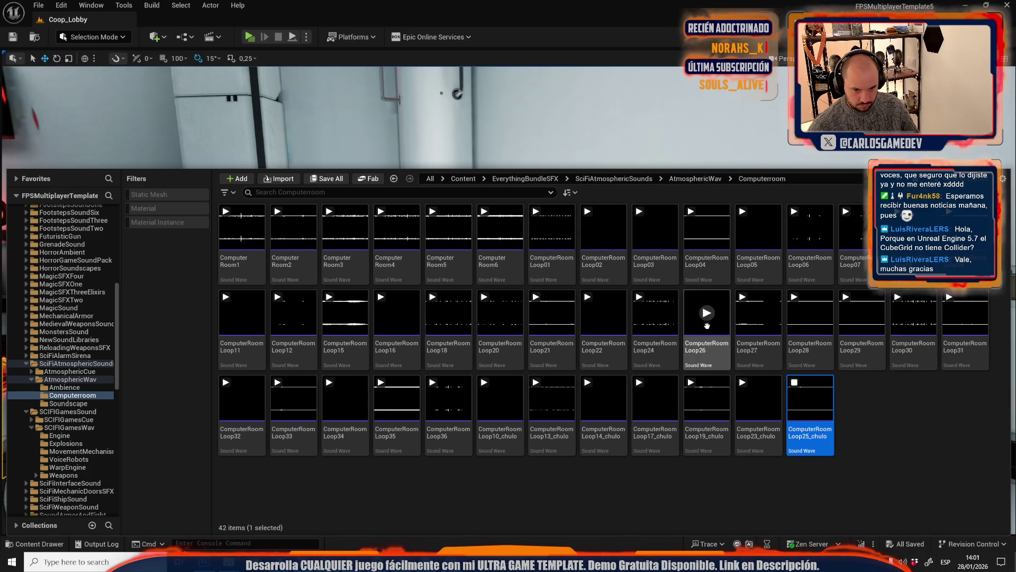
click(758, 313)
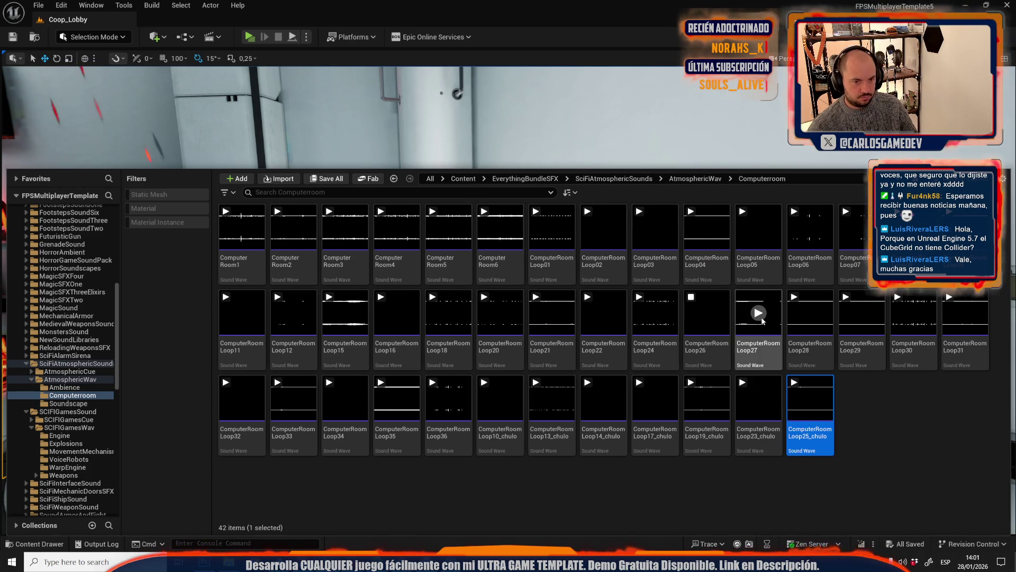
click(762, 321)
click(810, 313)
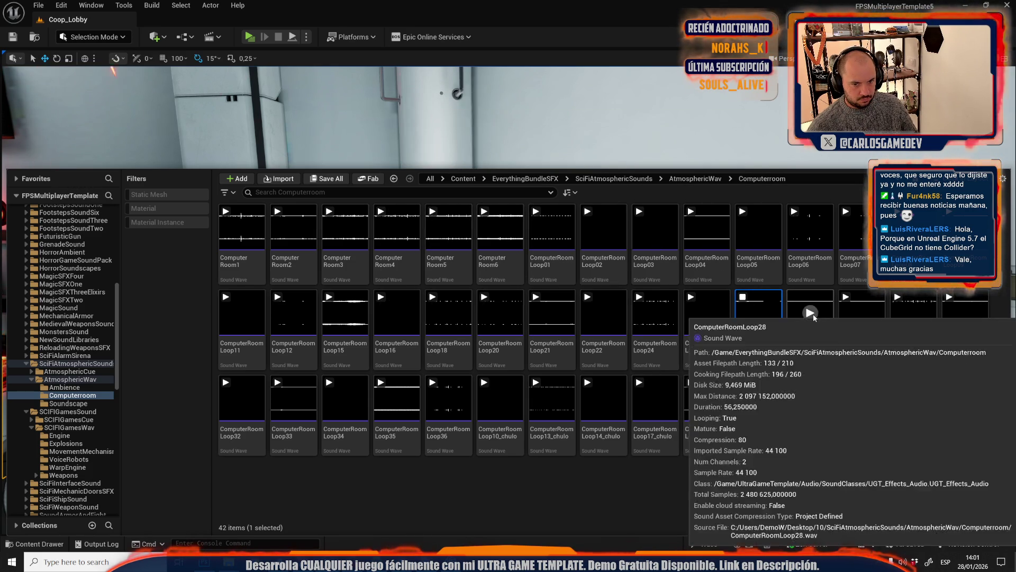
click(862, 313)
click(862, 356)
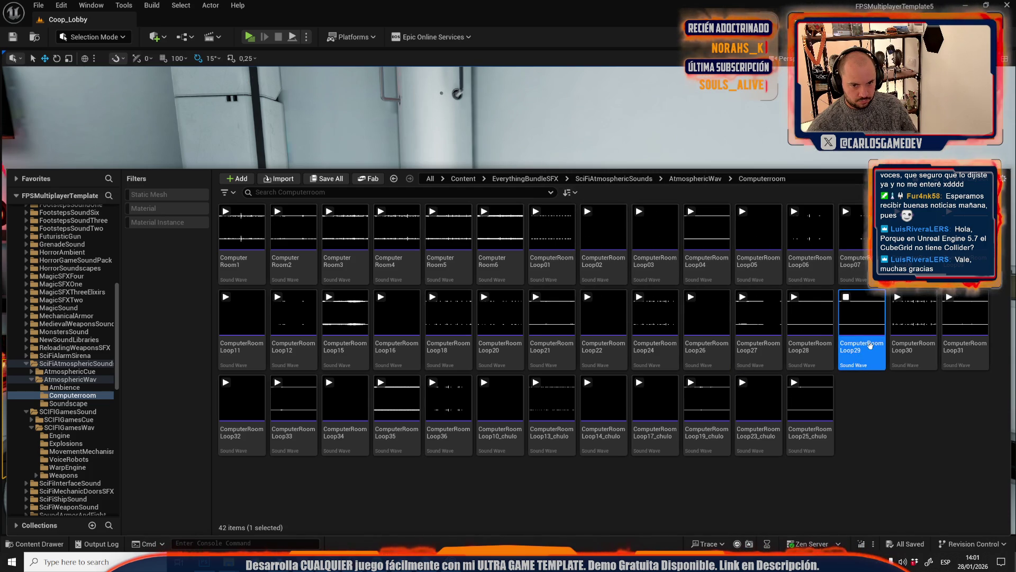
click(870, 345)
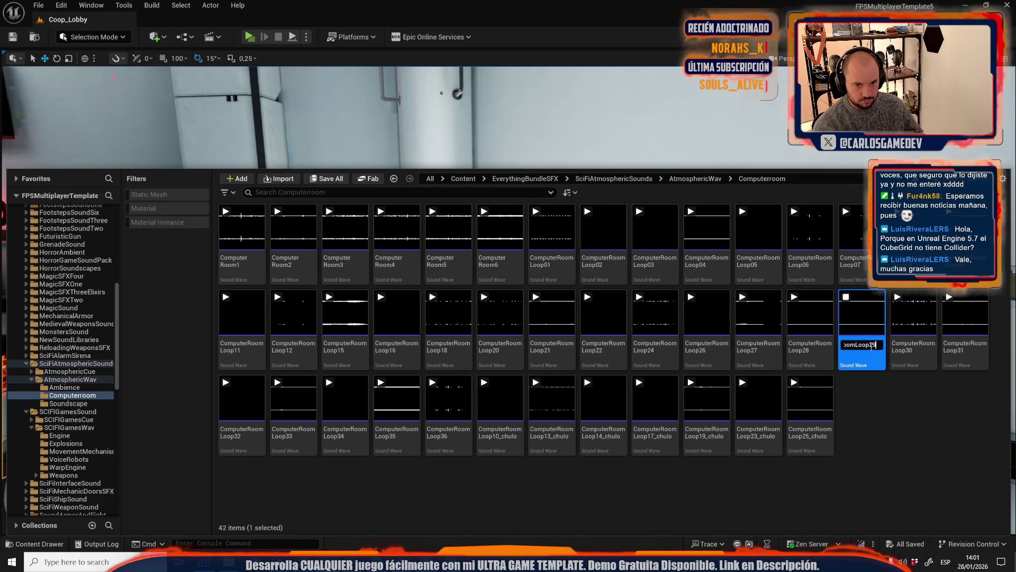
key(Return)
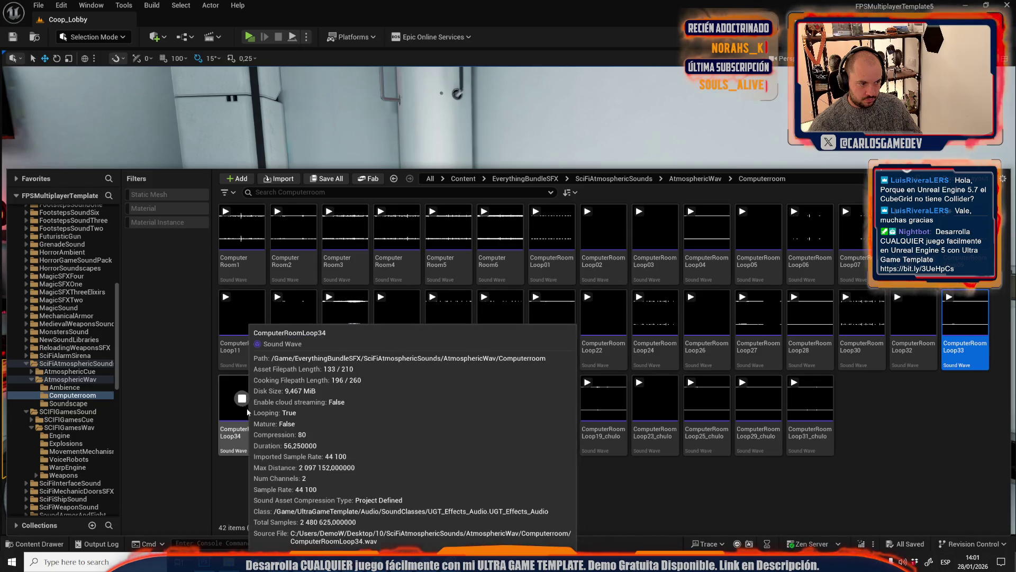
click(262, 427)
click(293, 402)
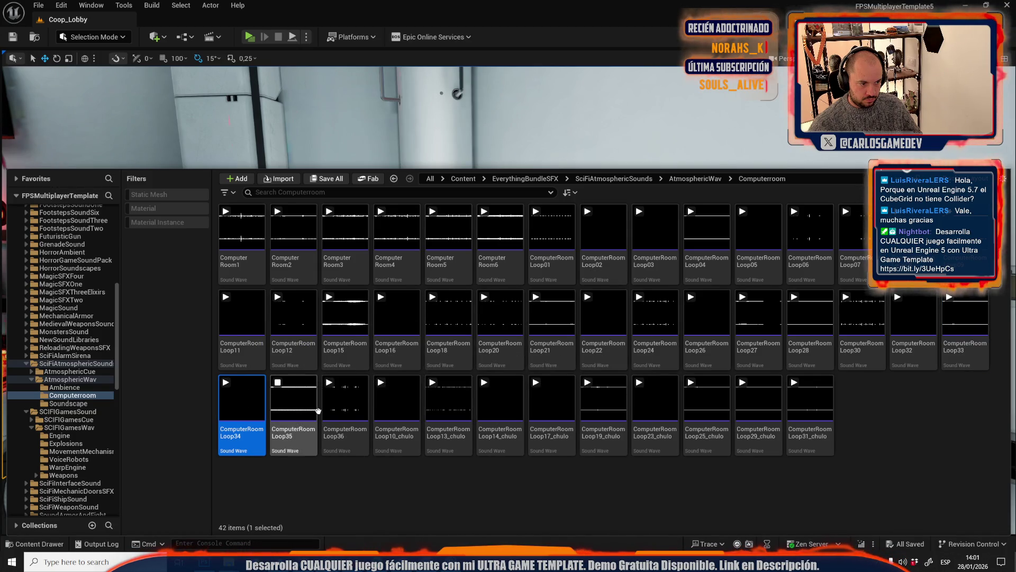
click(345, 403)
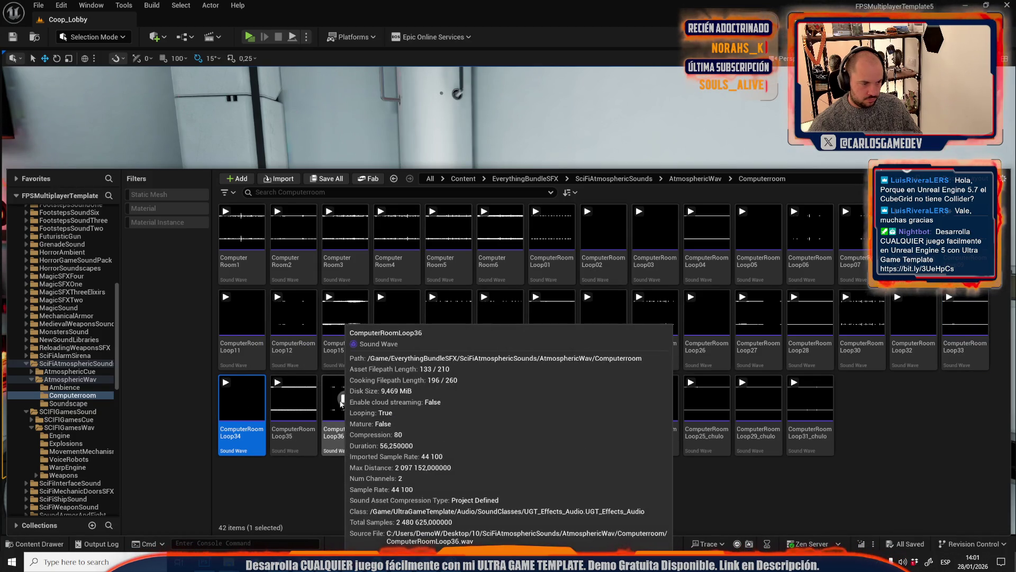
click(350, 432)
click(396, 398)
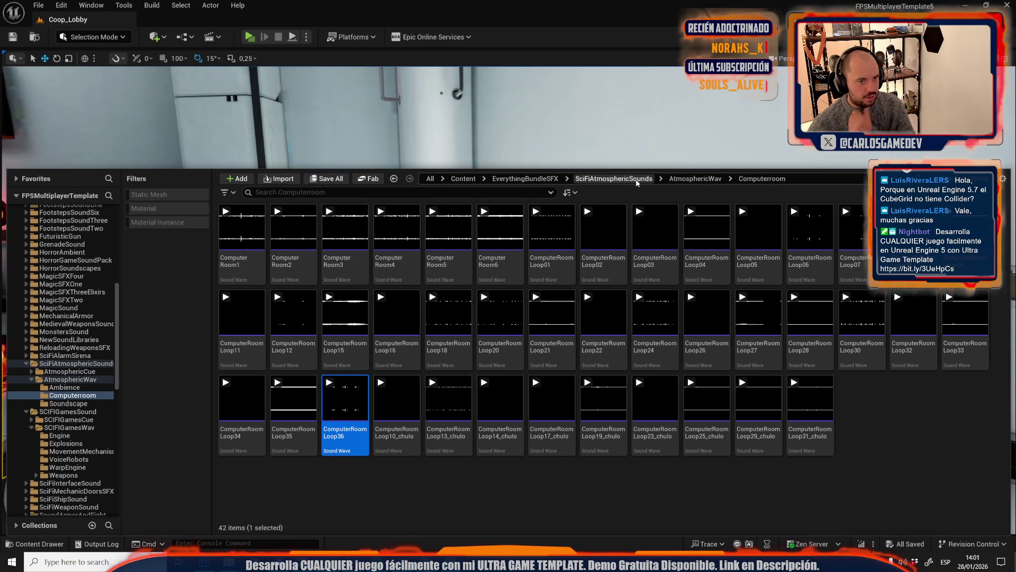
Navigate from EverythingBundleSFX into the SciFiShipSound > SoundsShipWav folder
click(614, 179)
click(546, 180)
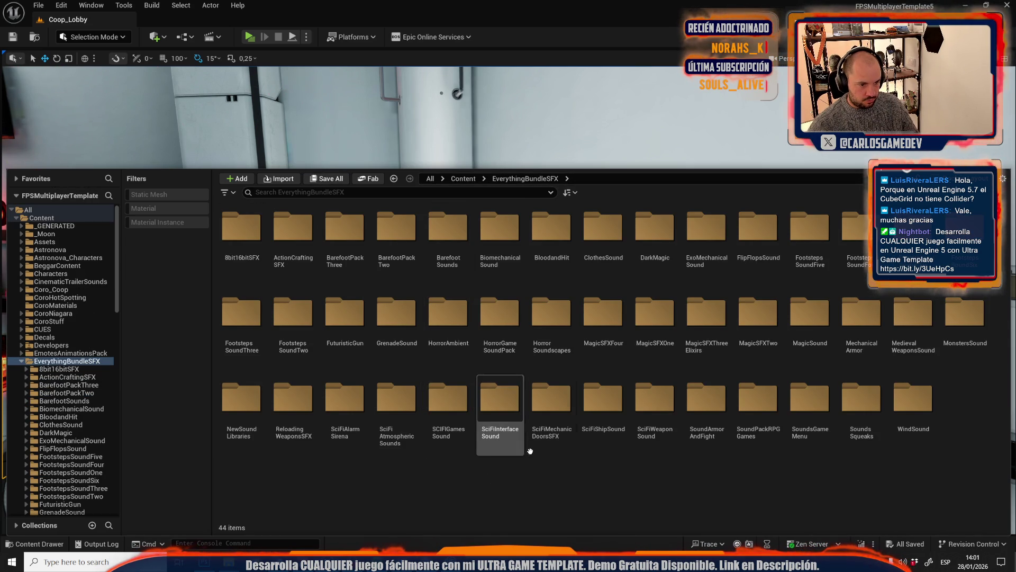
double_click(602, 422)
double_click(312, 254)
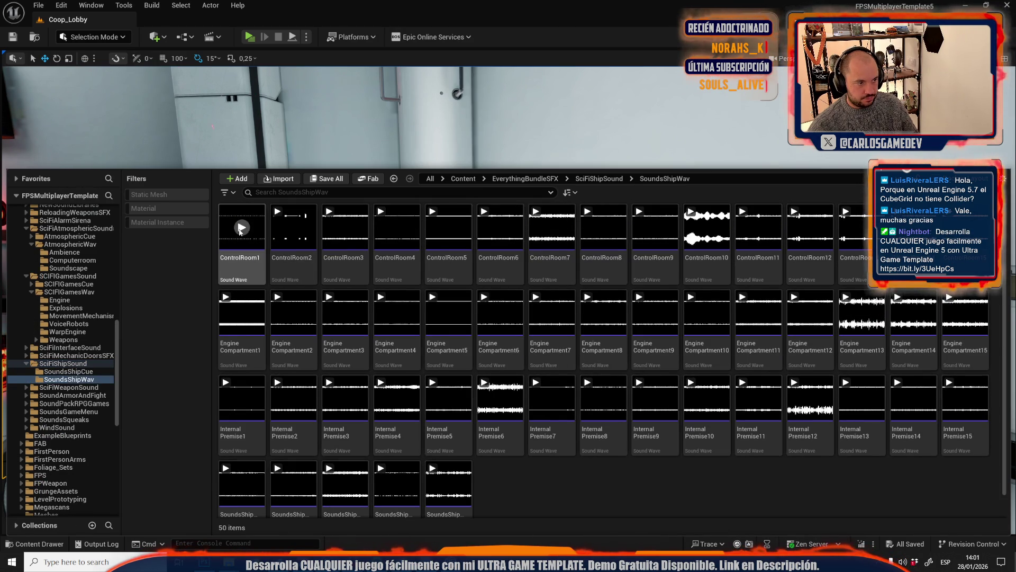
Audition ControlRoom1–4 and rename ControlRoom4 to ControlRoom4_chulo
click(226, 212)
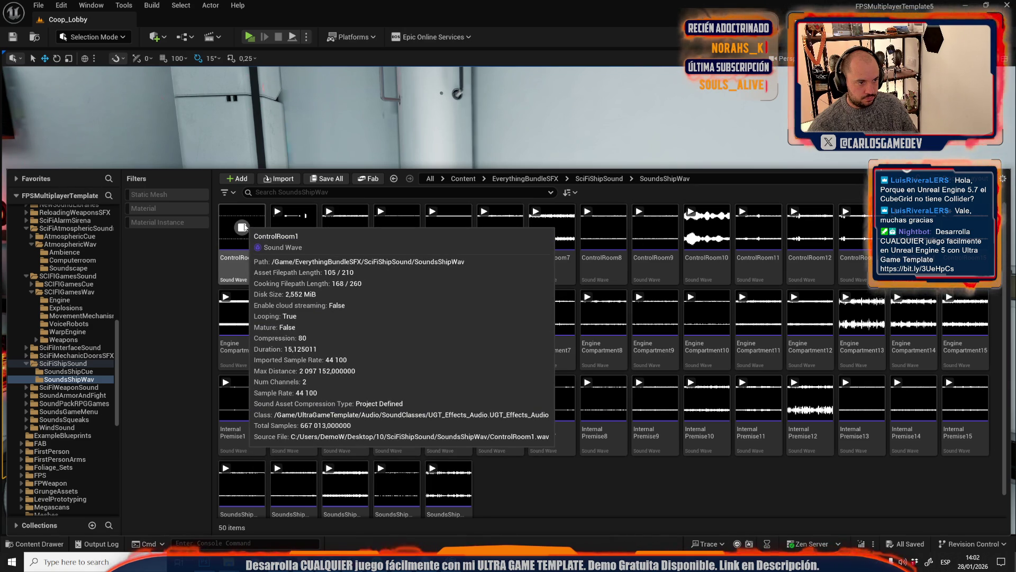
click(243, 227)
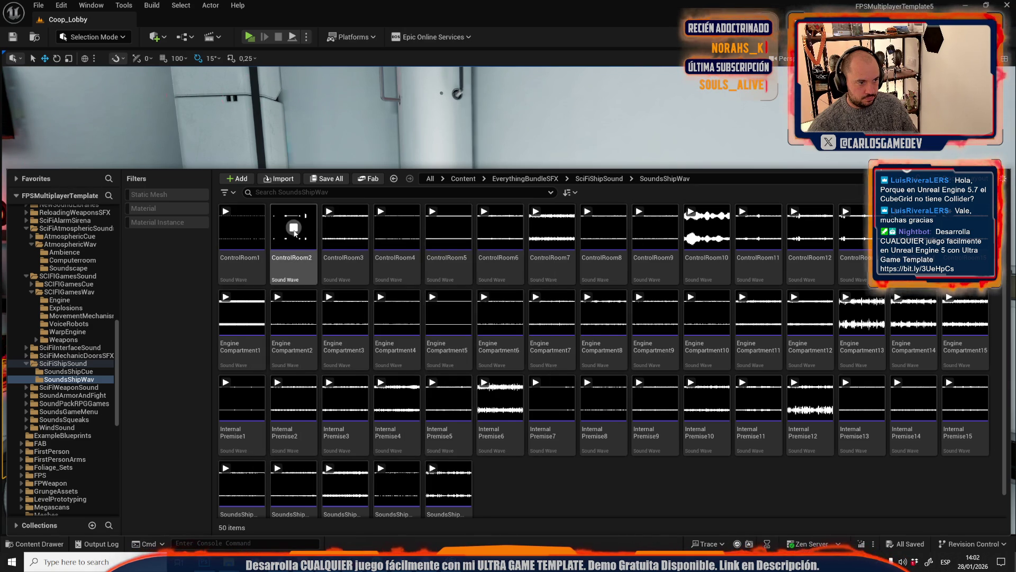
click(295, 235)
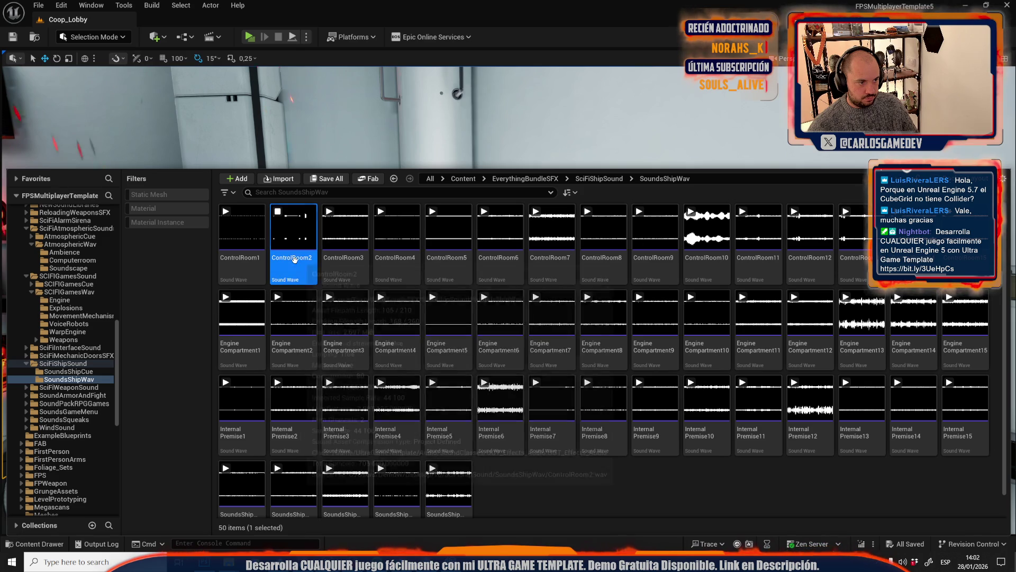
click(346, 228)
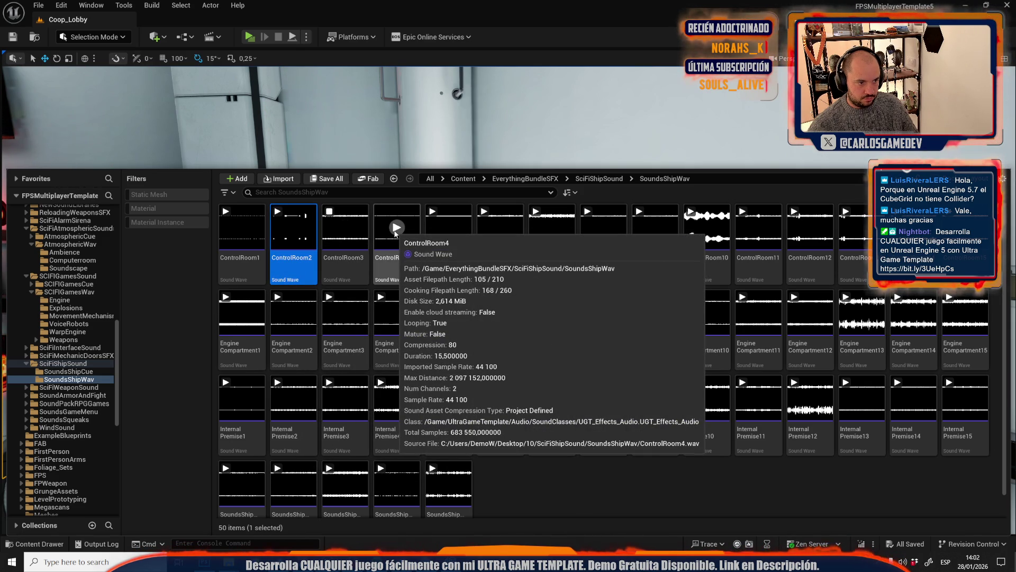
click(396, 228)
click(393, 259)
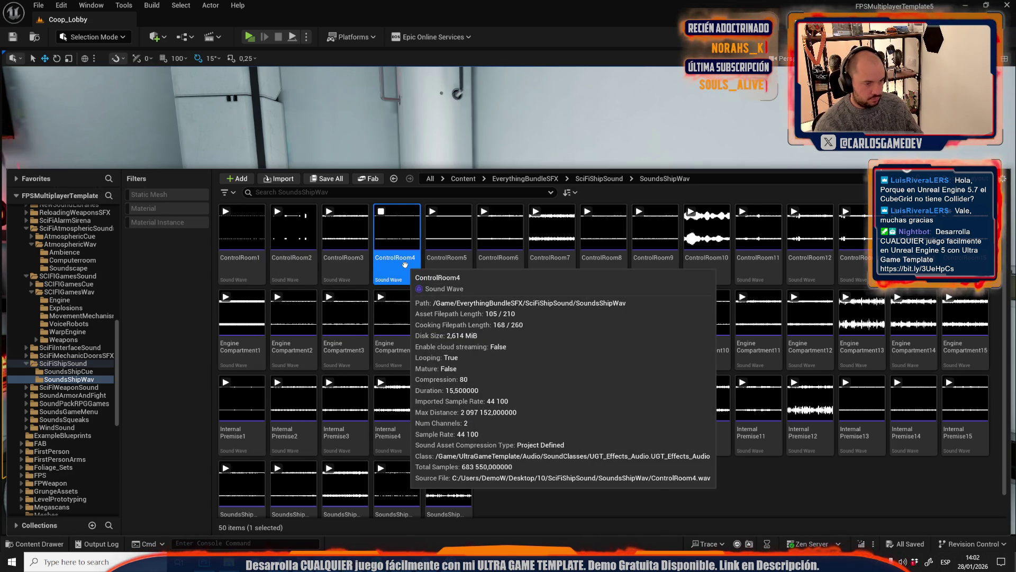
click(405, 259)
text(_chulo)
key(Return)
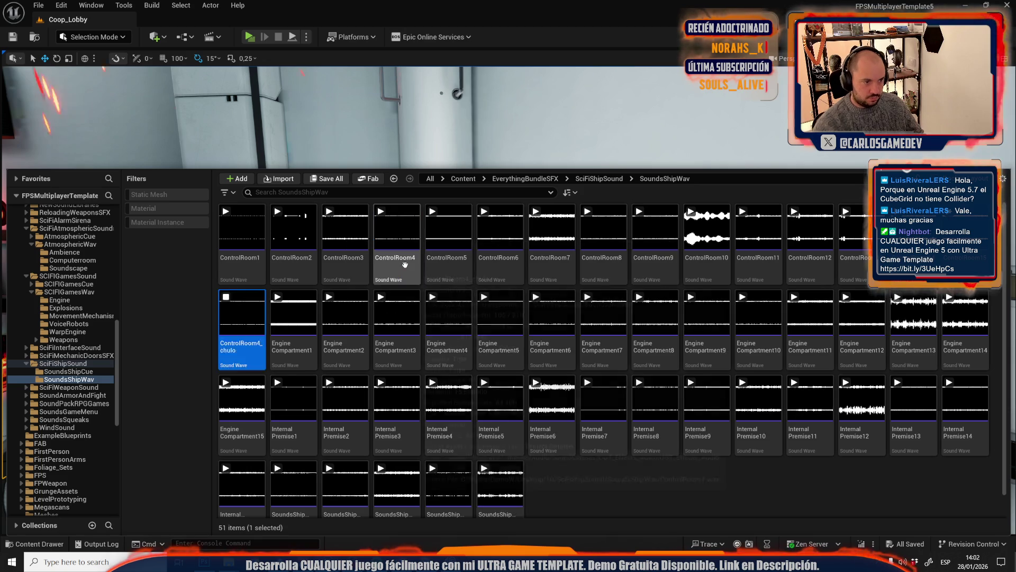
Audition the ControlRoom5 through ControlRoom11 sounds
click(397, 228)
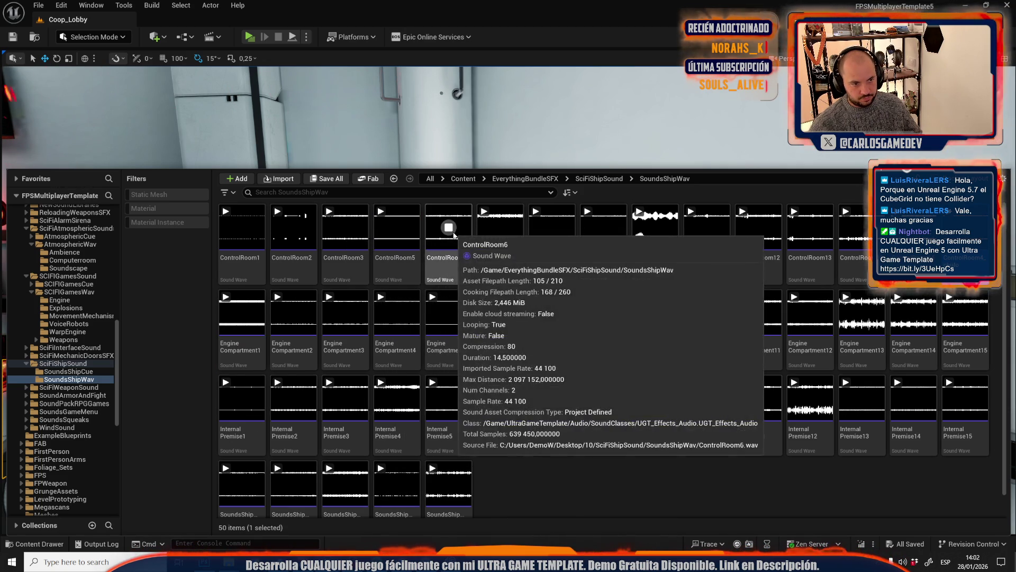
click(450, 227)
click(476, 259)
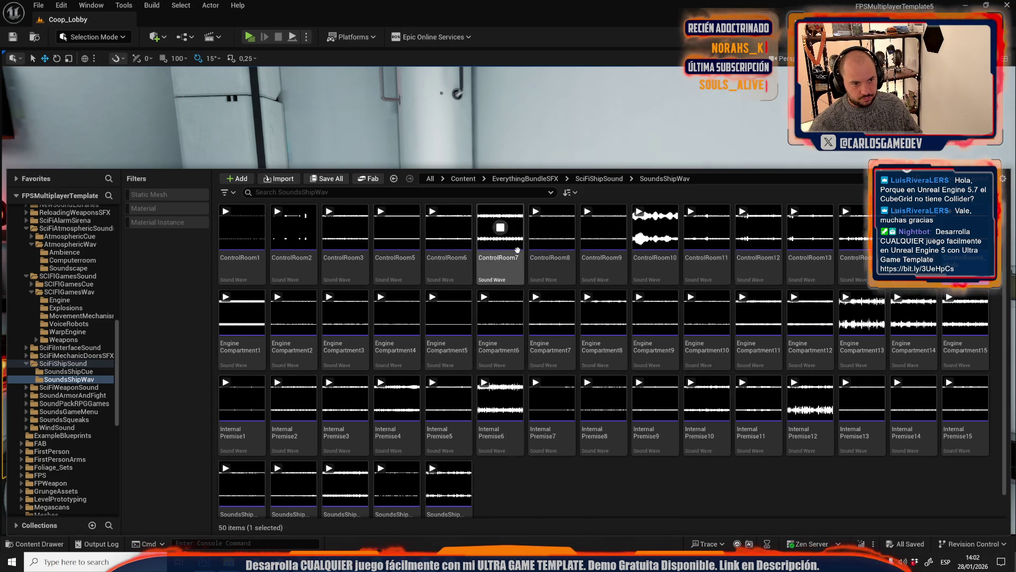
click(506, 259)
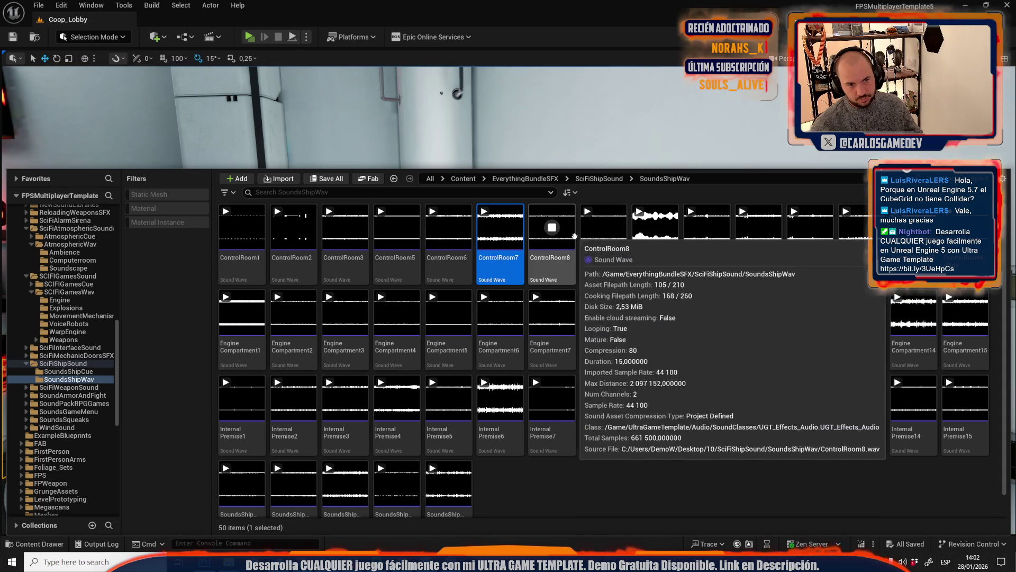
click(553, 228)
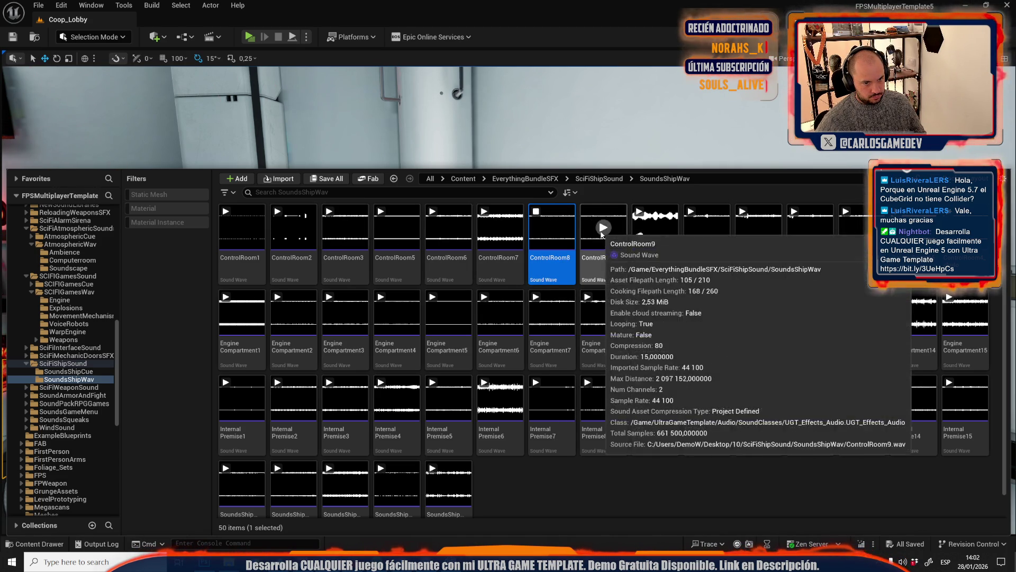
click(606, 247)
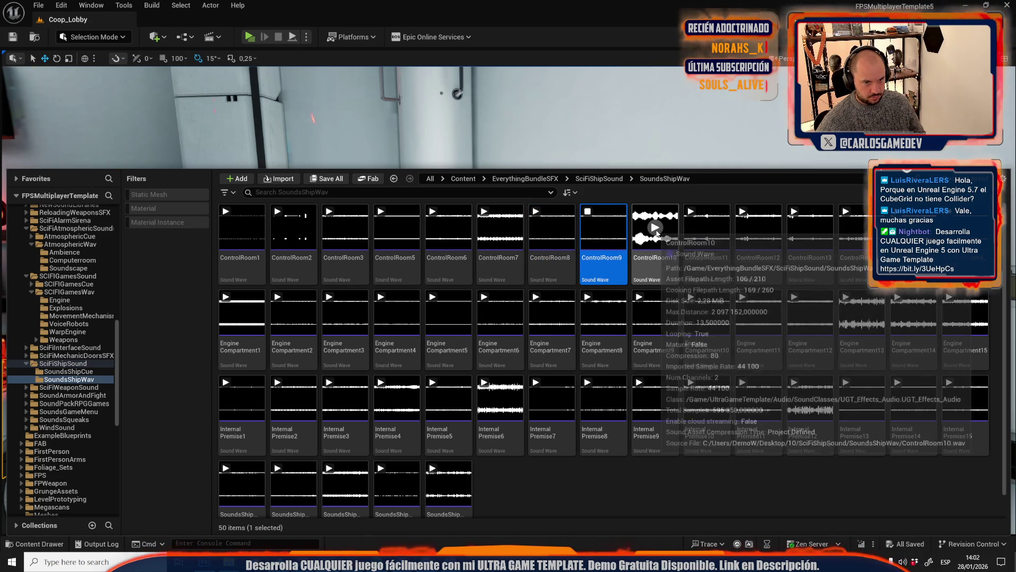
click(609, 259)
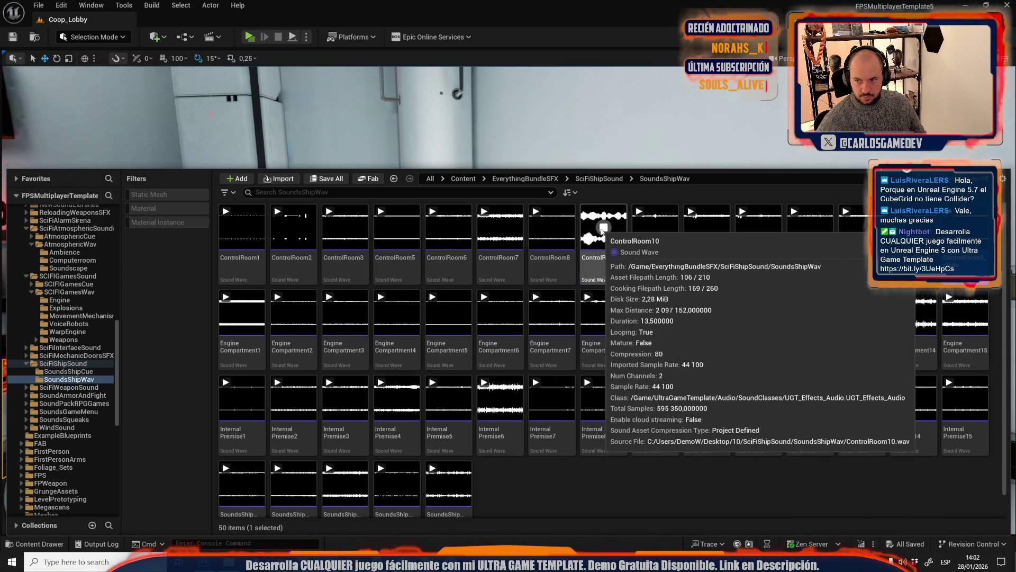
click(655, 227)
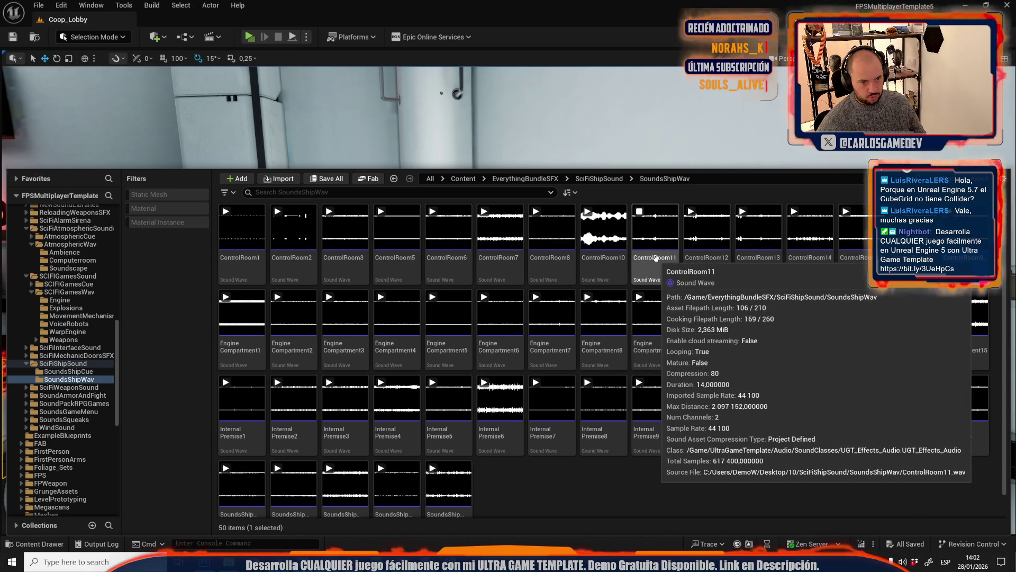
click(656, 236)
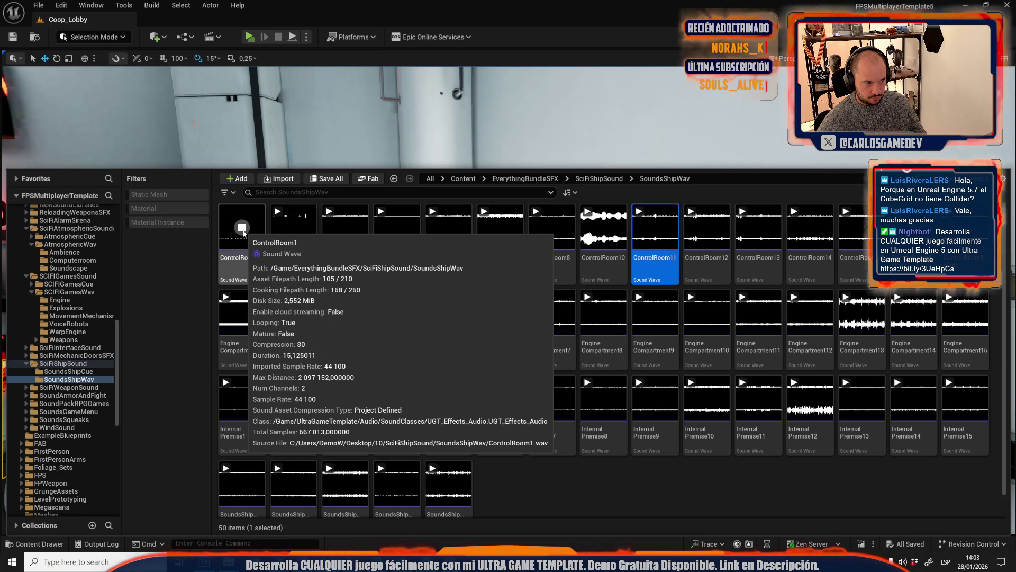
Rename the ControlRoom1 sound wave to ControlRoom1_chulo
click(250, 262)
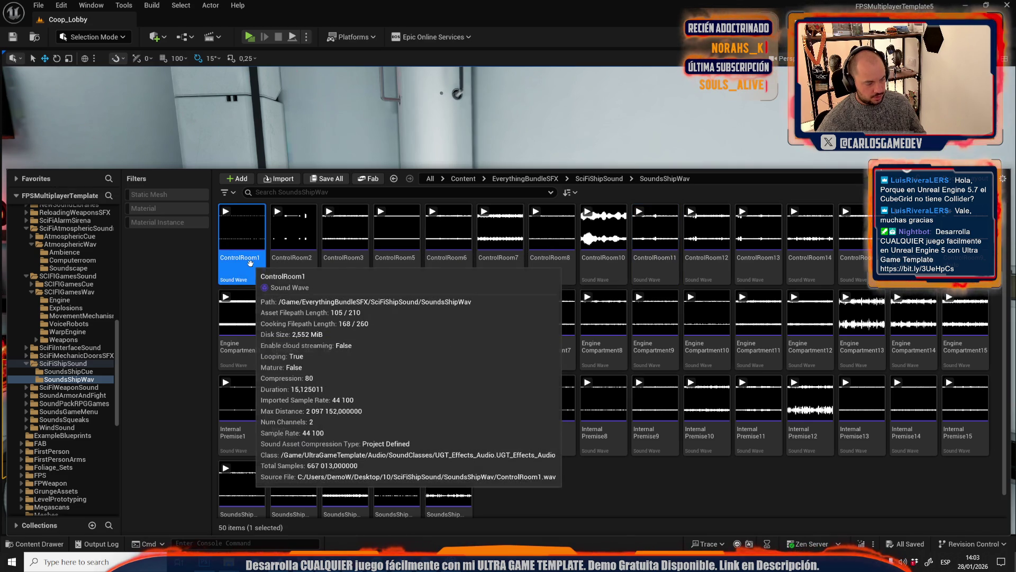
click(250, 260)
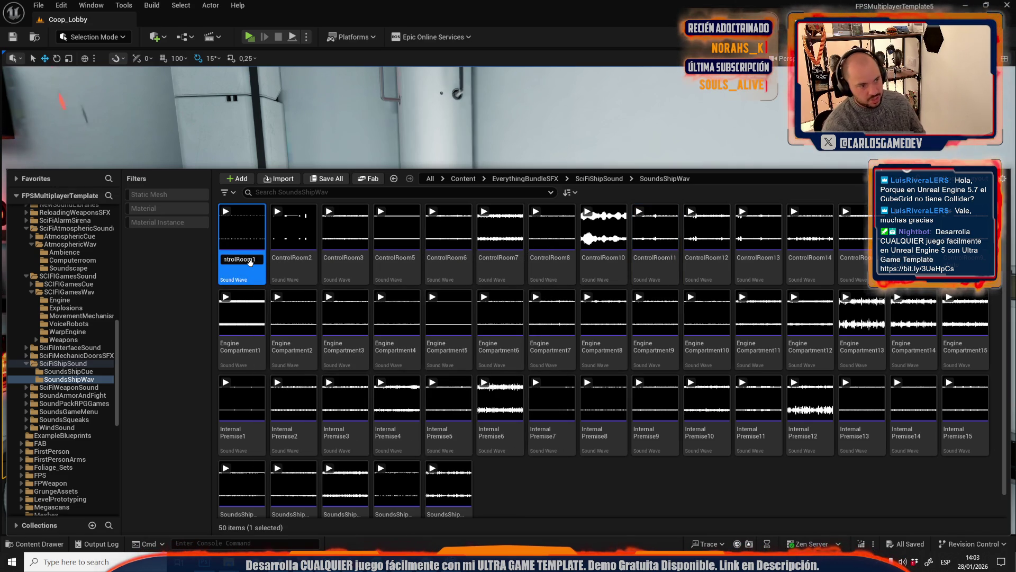
key(Return)
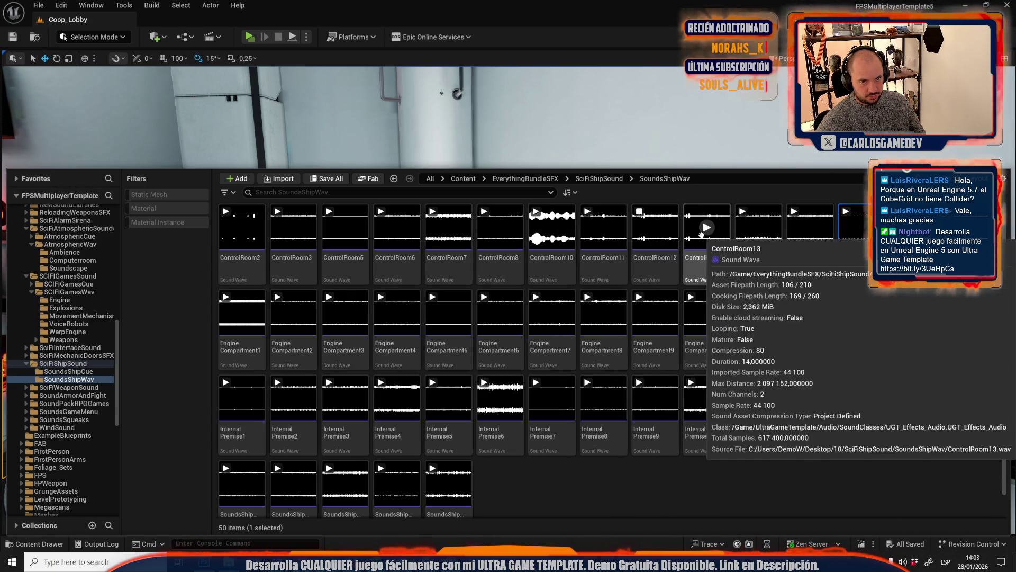
Audition ControlRoom13, ControlRoom14 and ControlRoom15
click(706, 227)
click(758, 228)
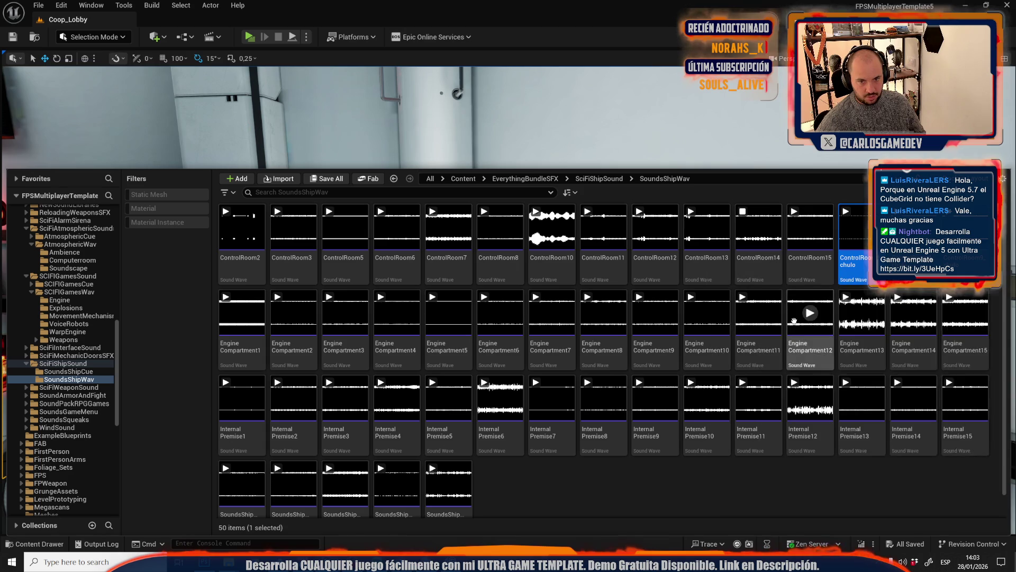
click(811, 228)
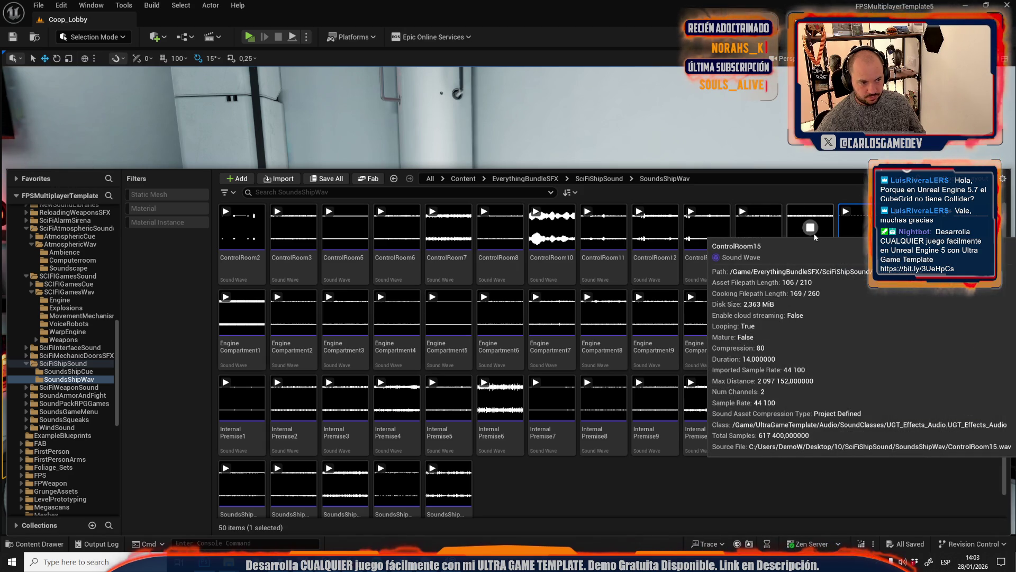
click(808, 258)
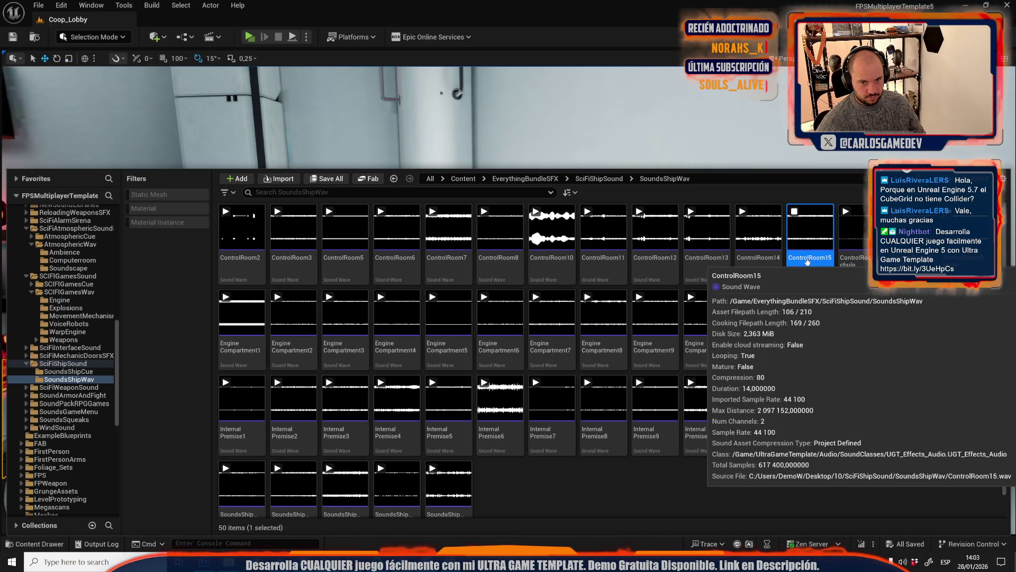
Audition EngineCompartment1 through 7, replaying EngineCompartment6
click(247, 331)
click(247, 349)
click(292, 313)
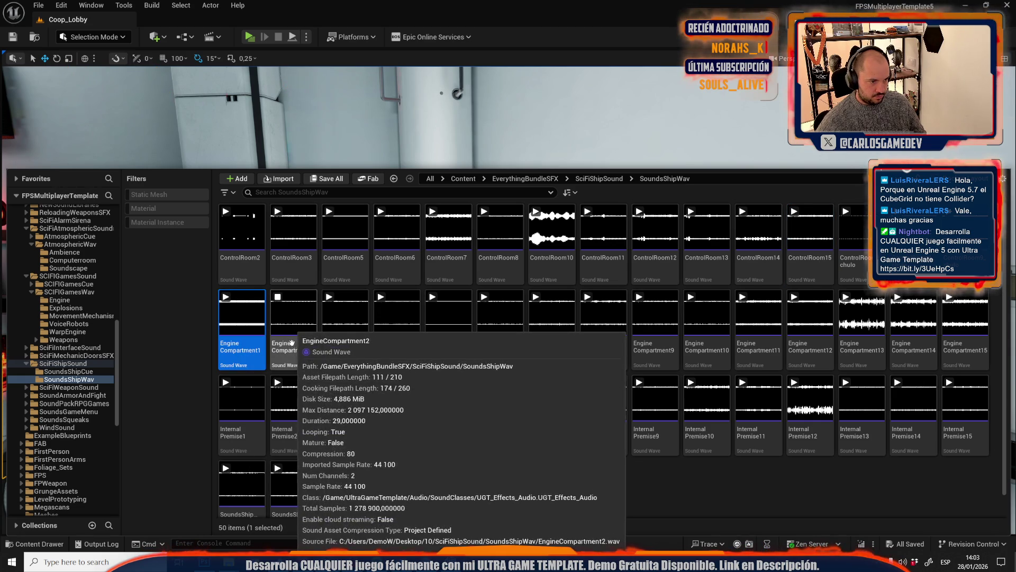
click(345, 313)
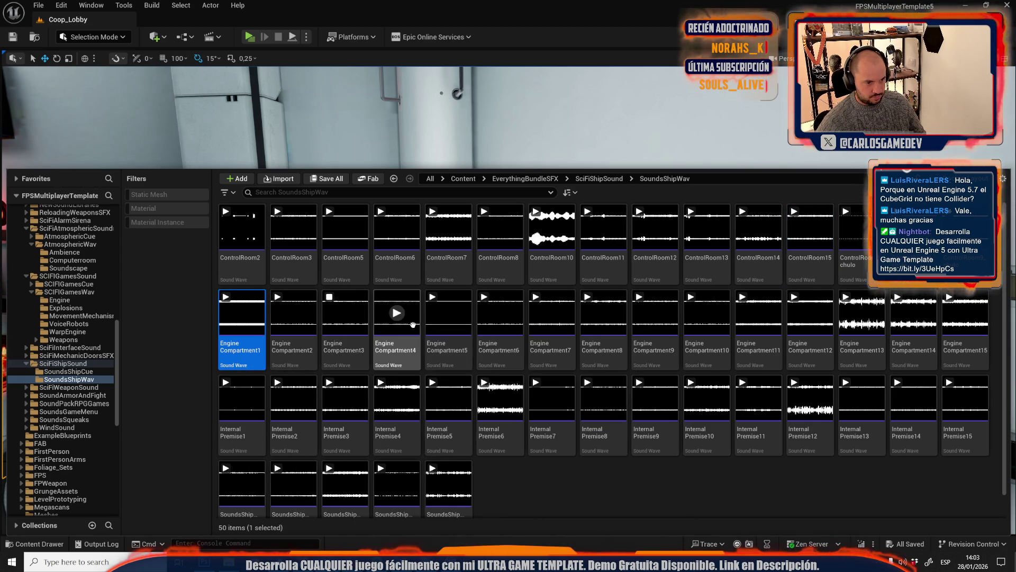
click(396, 313)
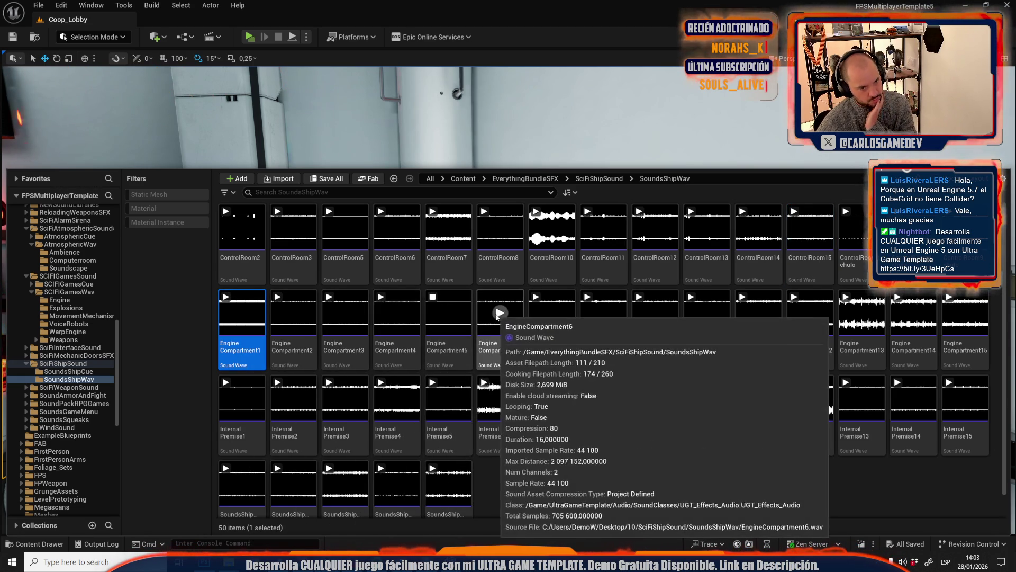
click(499, 313)
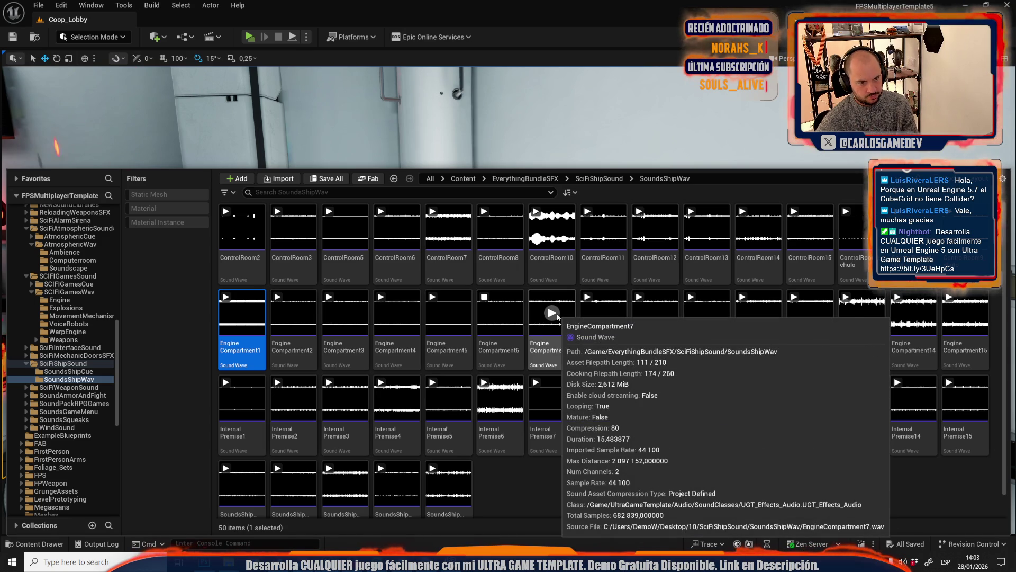
click(552, 313)
click(501, 314)
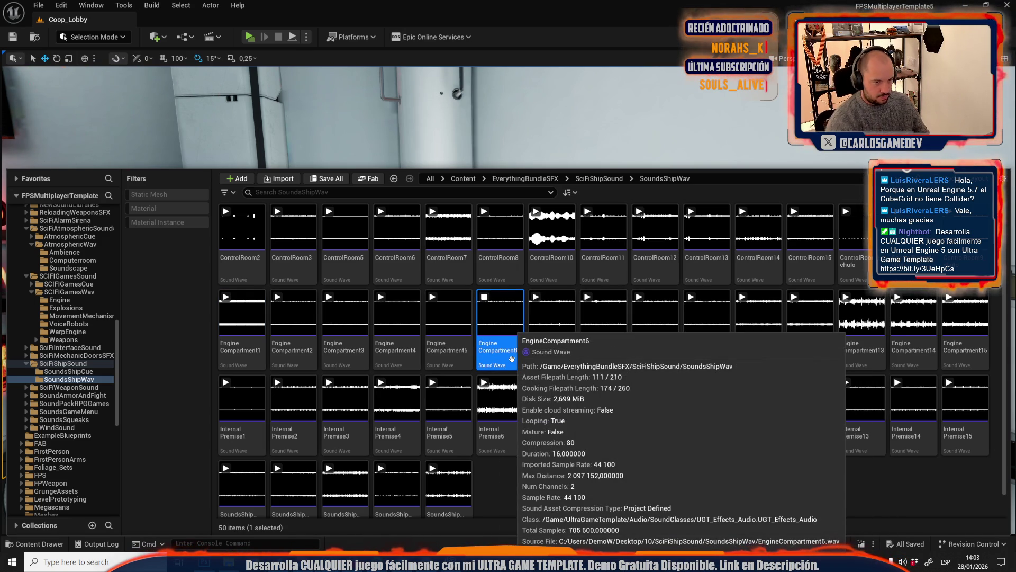
Audition EngineCompartment8 through 15, then InternalPremise1
click(602, 312)
click(655, 313)
click(669, 351)
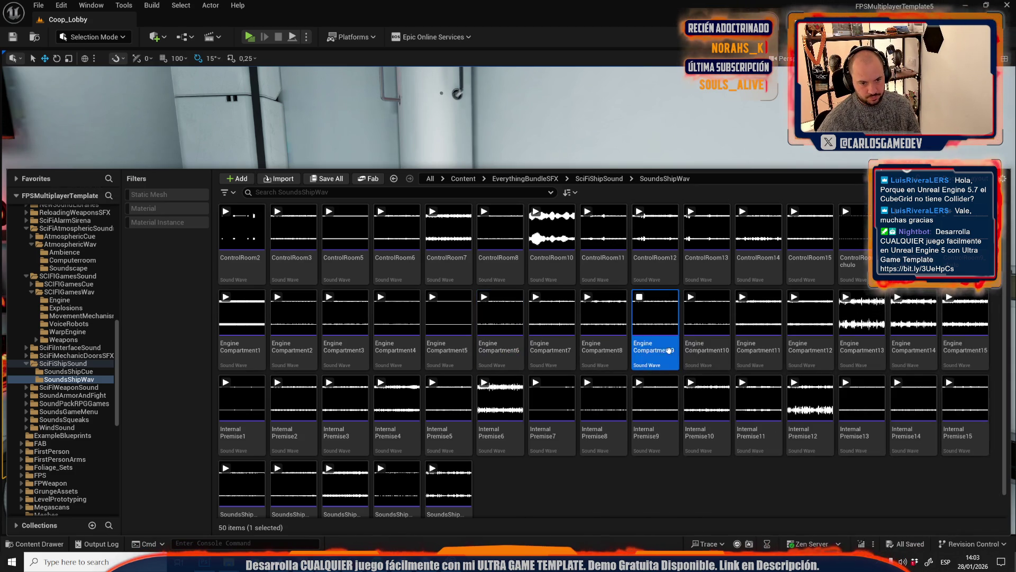
click(759, 313)
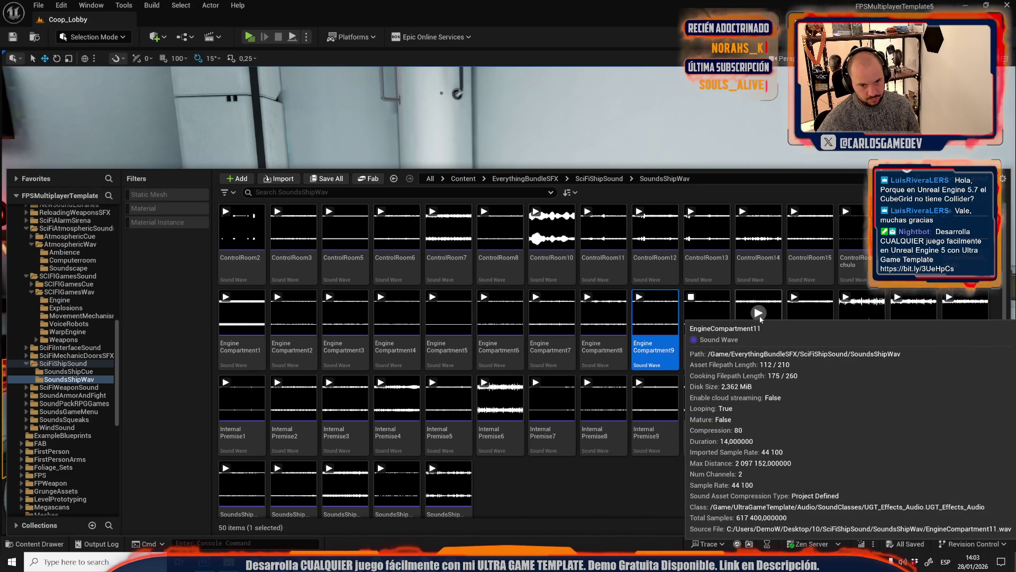
click(810, 313)
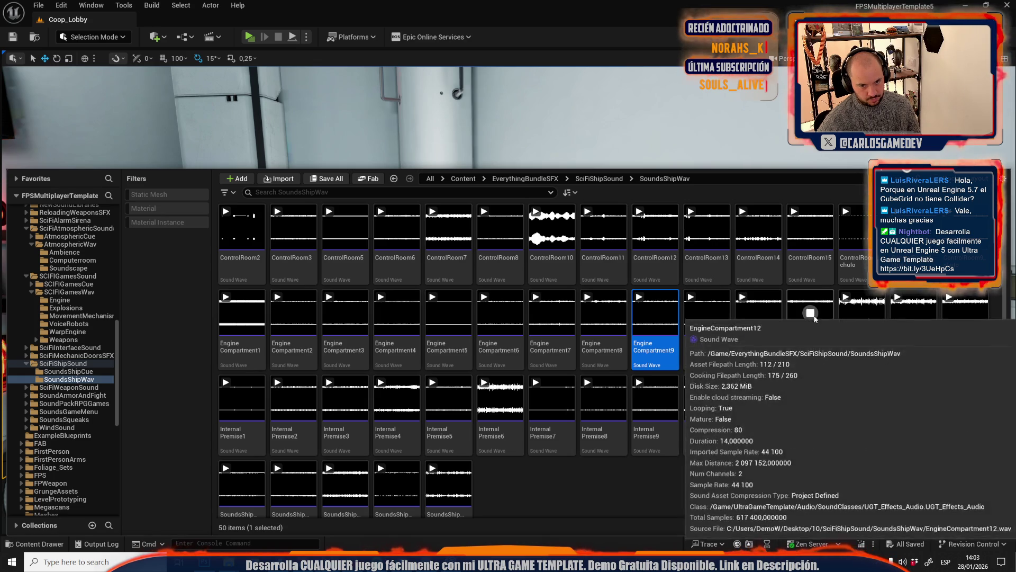
click(872, 320)
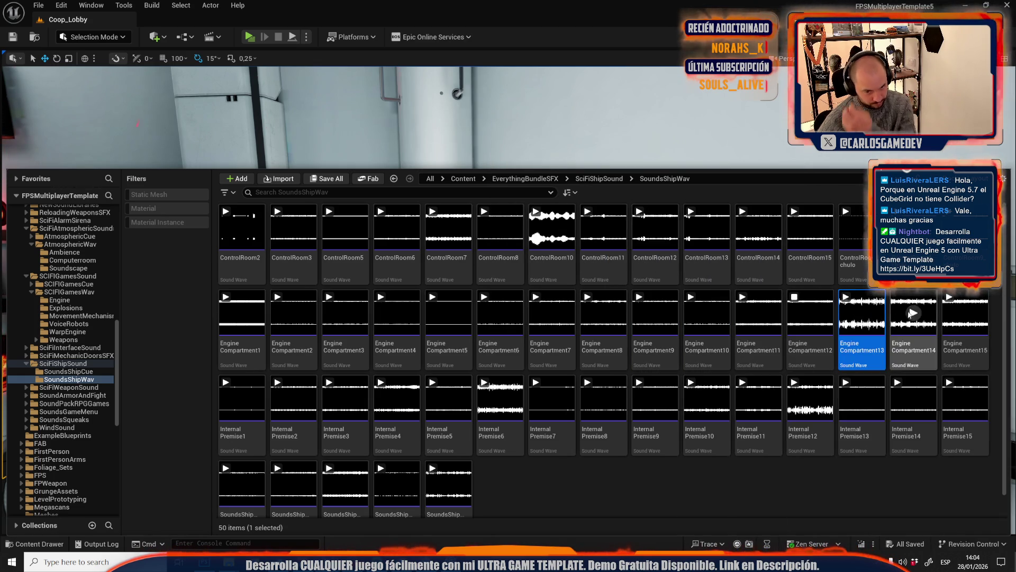
click(863, 315)
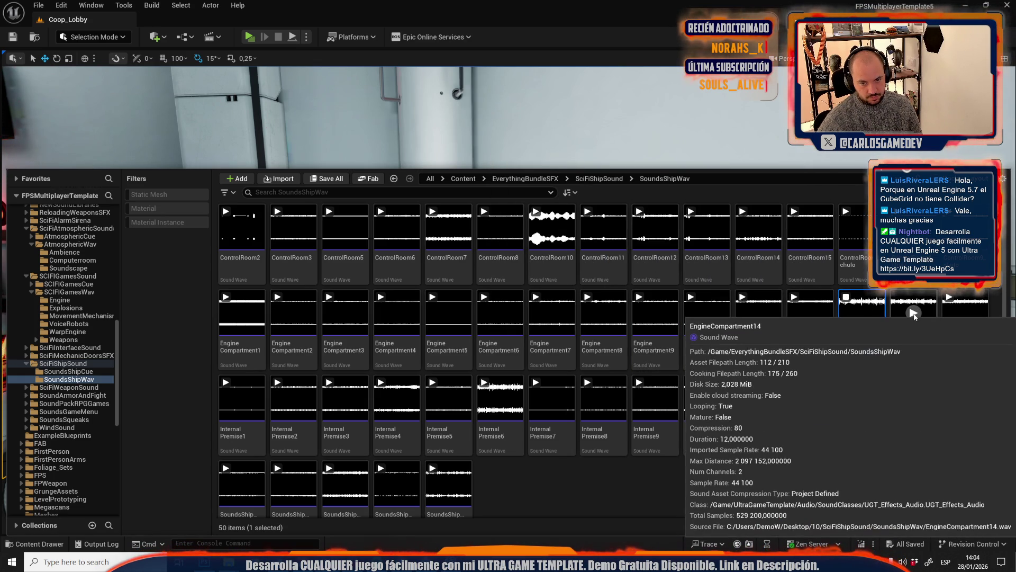
click(913, 313)
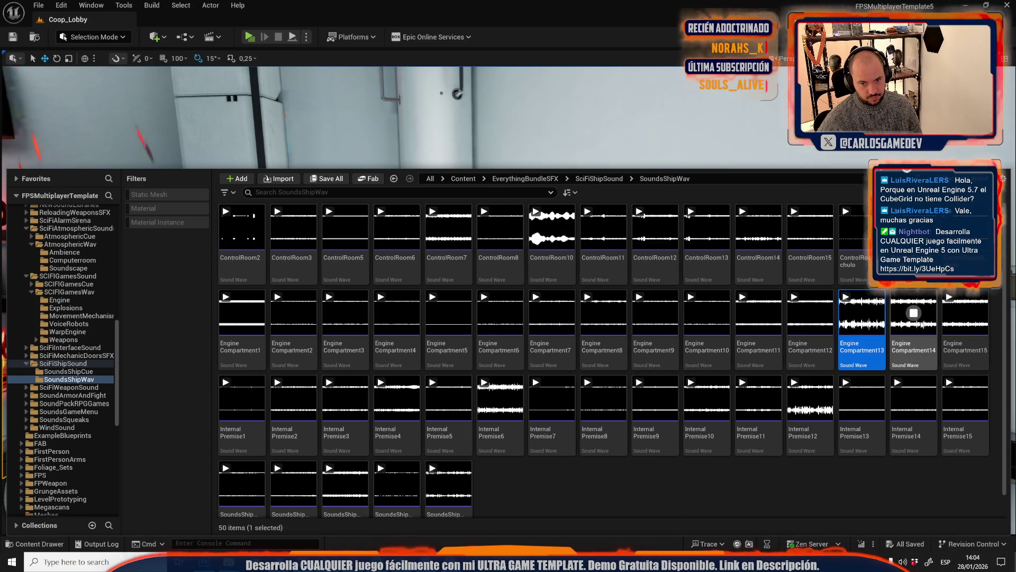
click(966, 314)
click(969, 347)
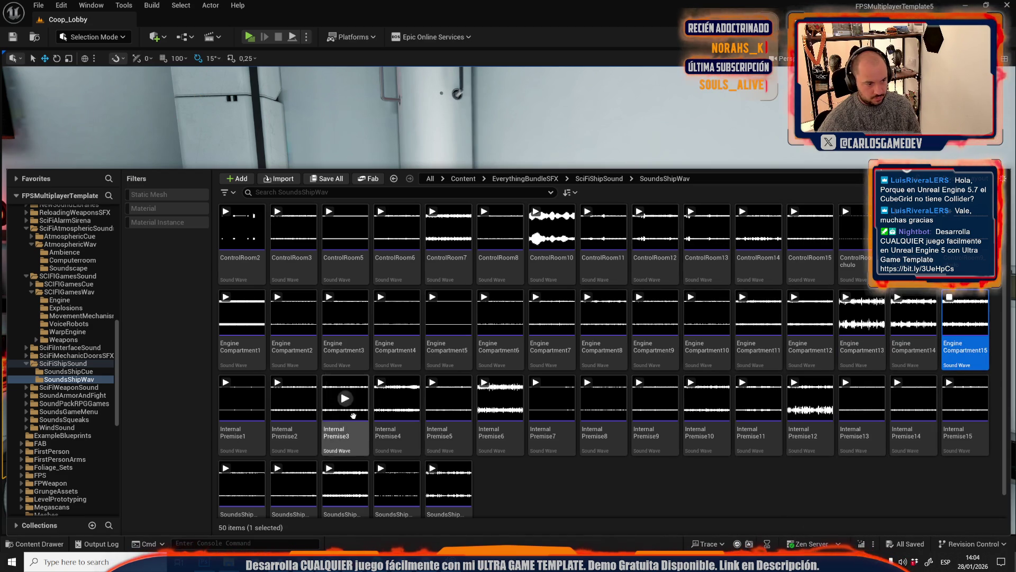
Audition InternalPremise1 through InternalPremise6
click(242, 397)
click(276, 413)
click(310, 432)
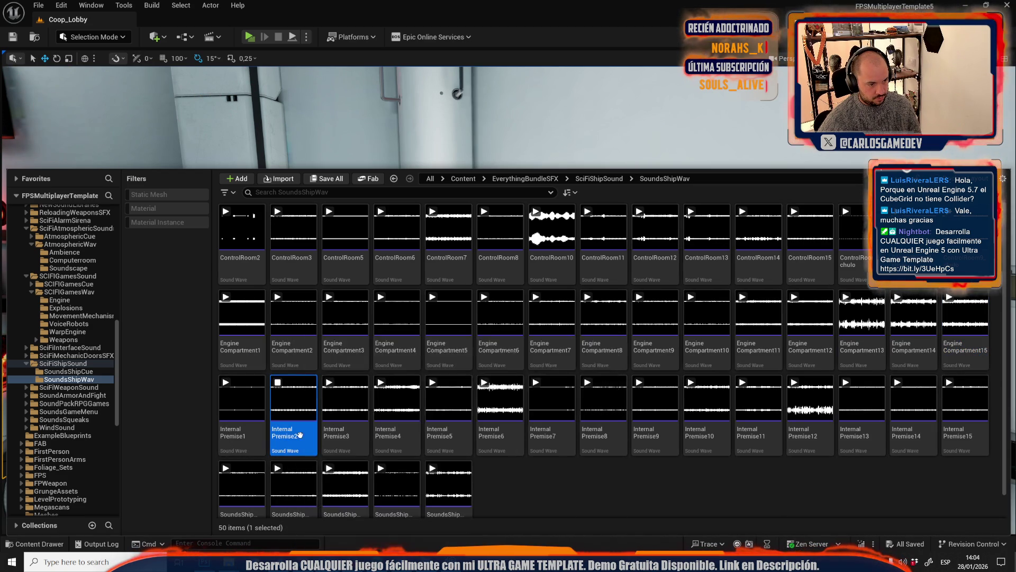
click(351, 427)
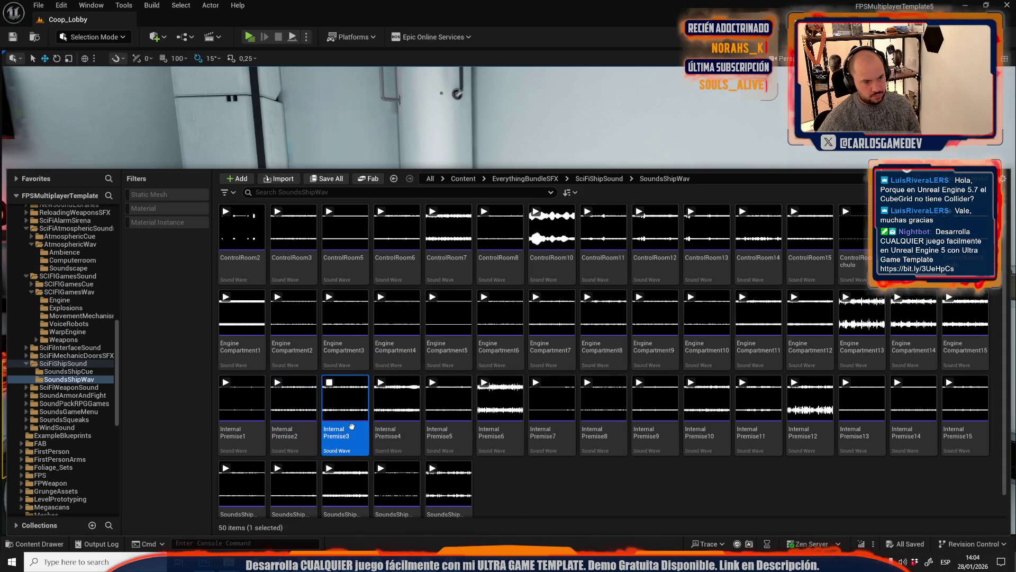
click(397, 403)
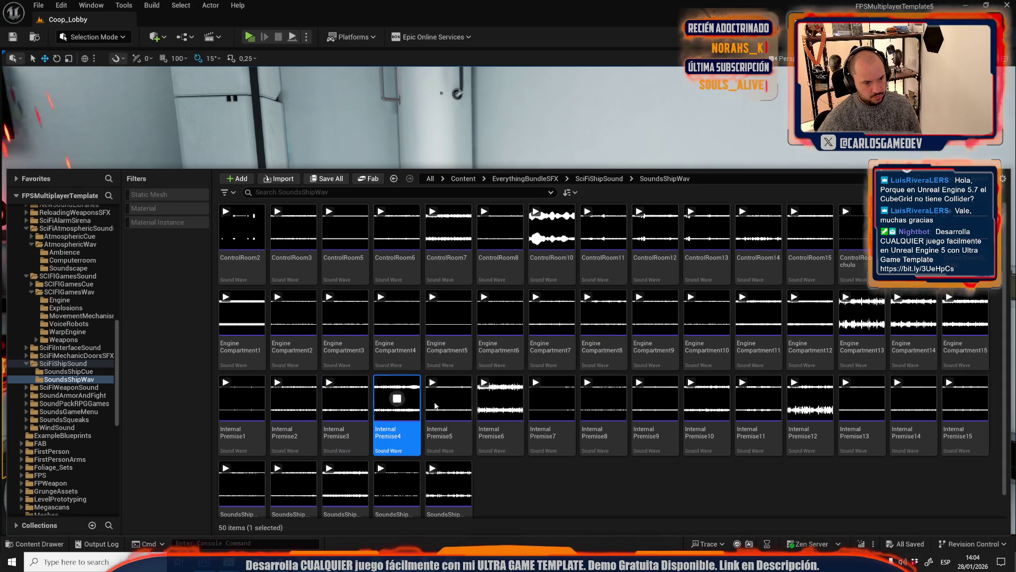
click(454, 397)
click(501, 398)
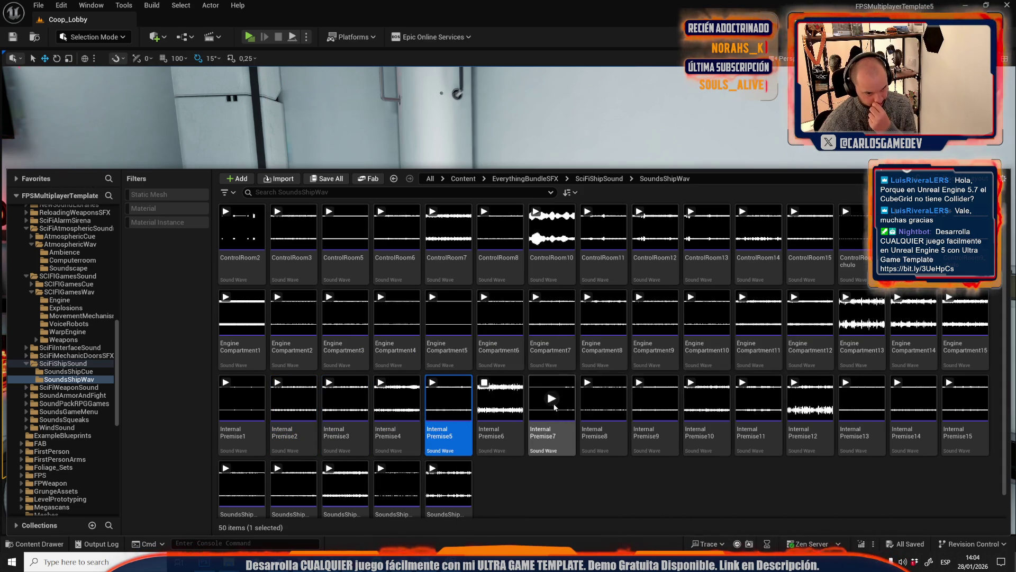
Audition InternalPremise8 through InternalPremise15
click(603, 398)
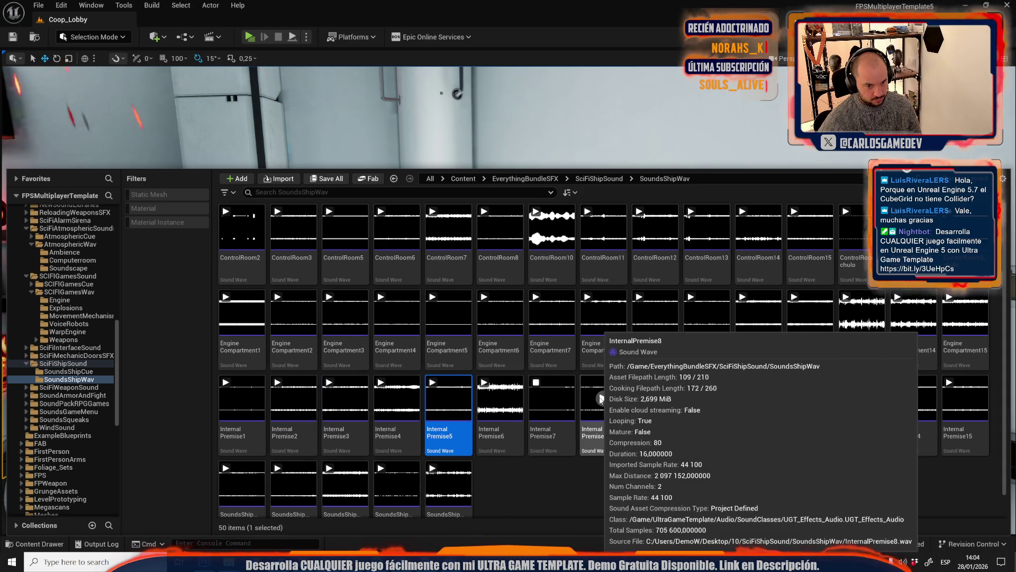
click(608, 408)
click(656, 399)
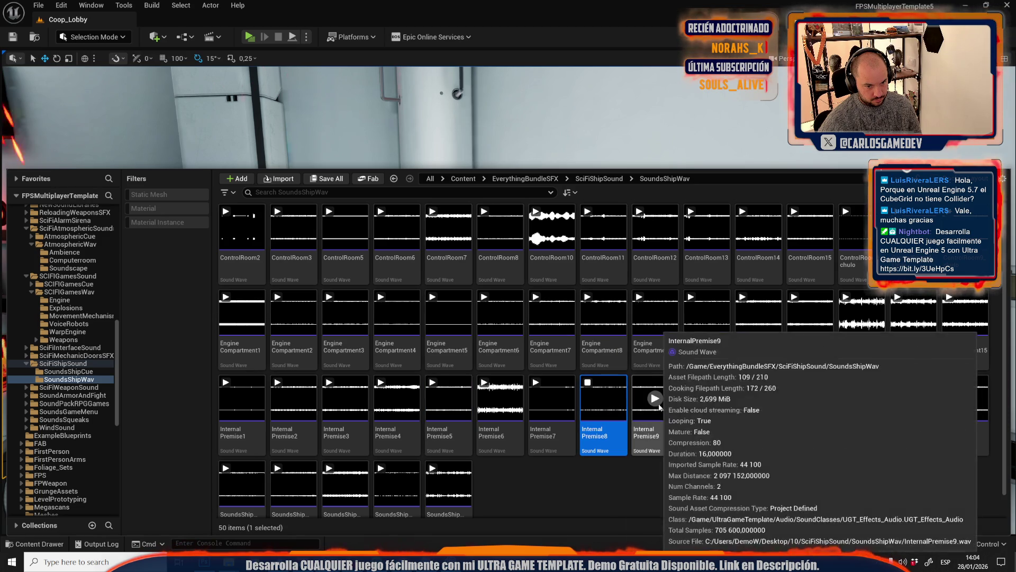
click(668, 412)
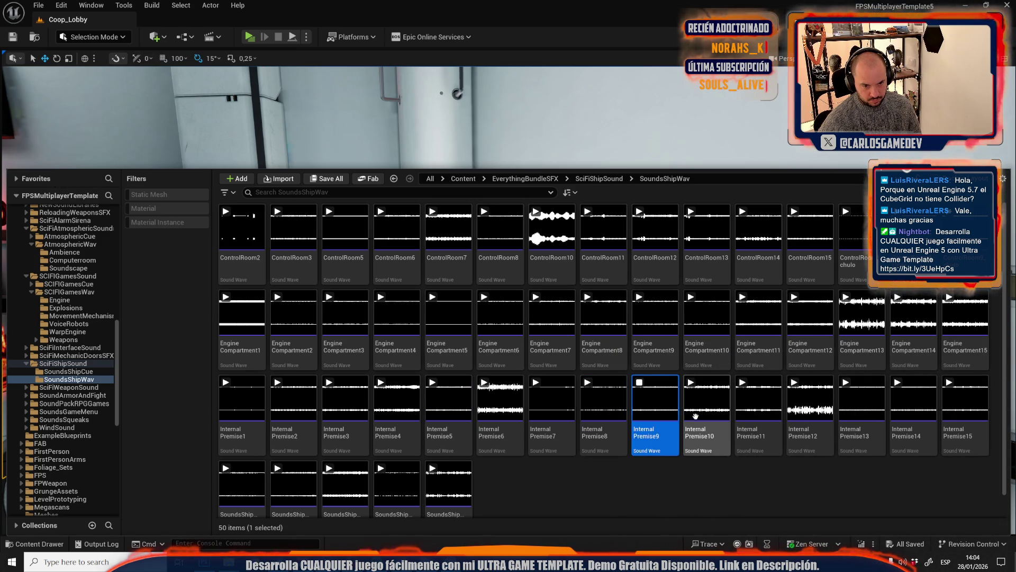
click(705, 401)
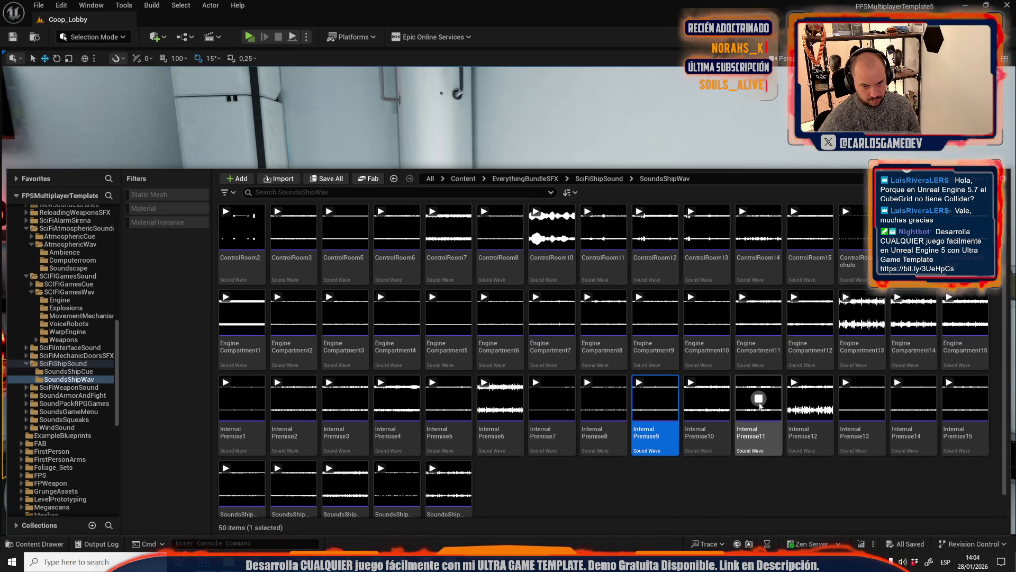
click(809, 399)
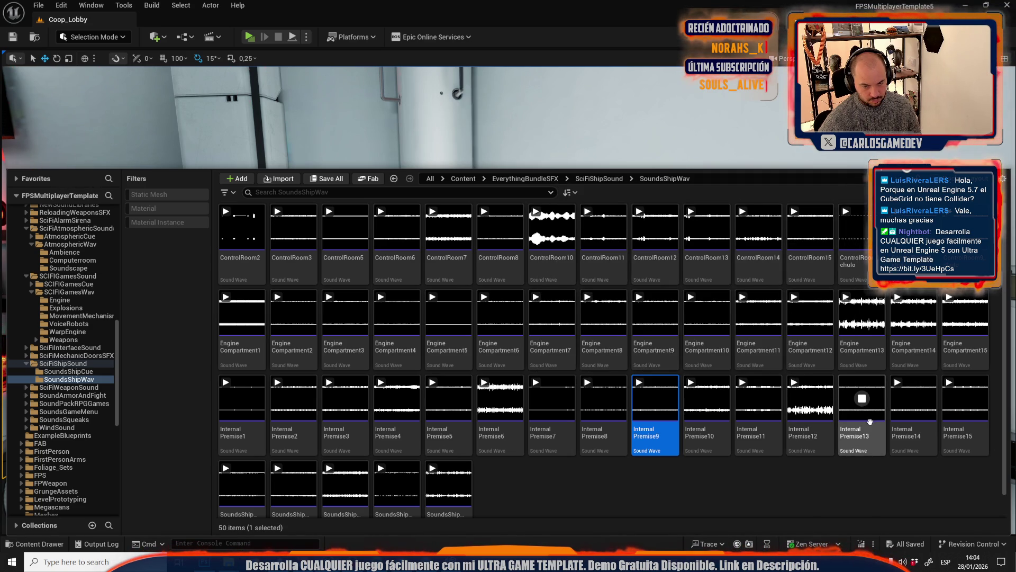
click(870, 422)
click(914, 398)
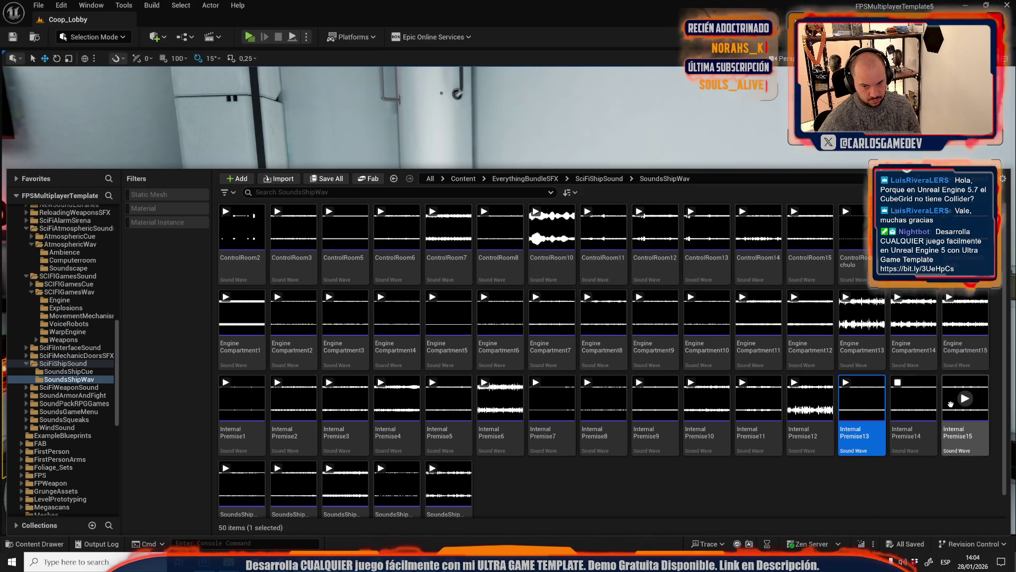
click(965, 401)
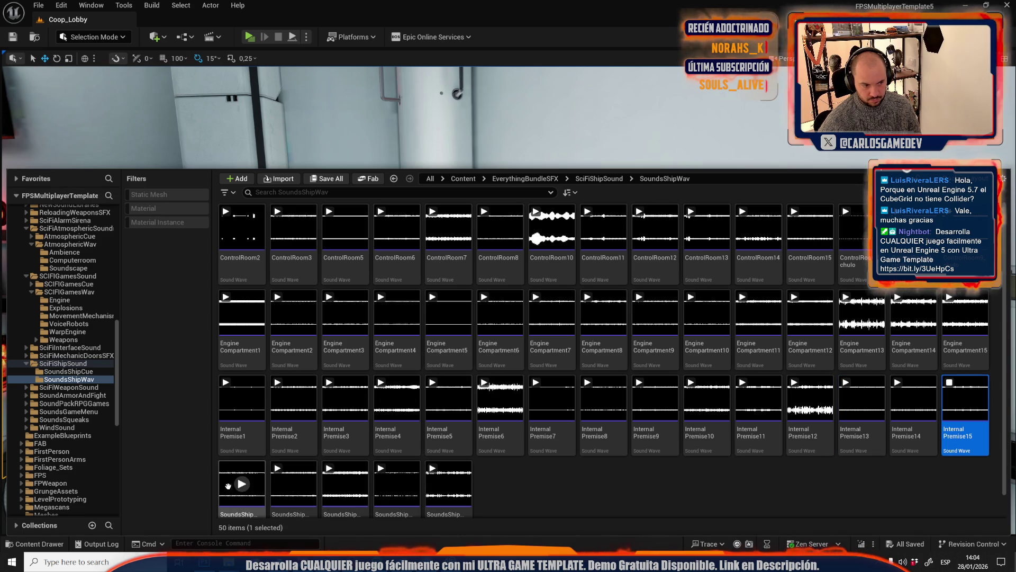
Audition SoundsShipVoices1 and SoundsShipVoices2
click(228, 486)
scroll(278, 476, down, 1)
click(286, 466)
click(345, 458)
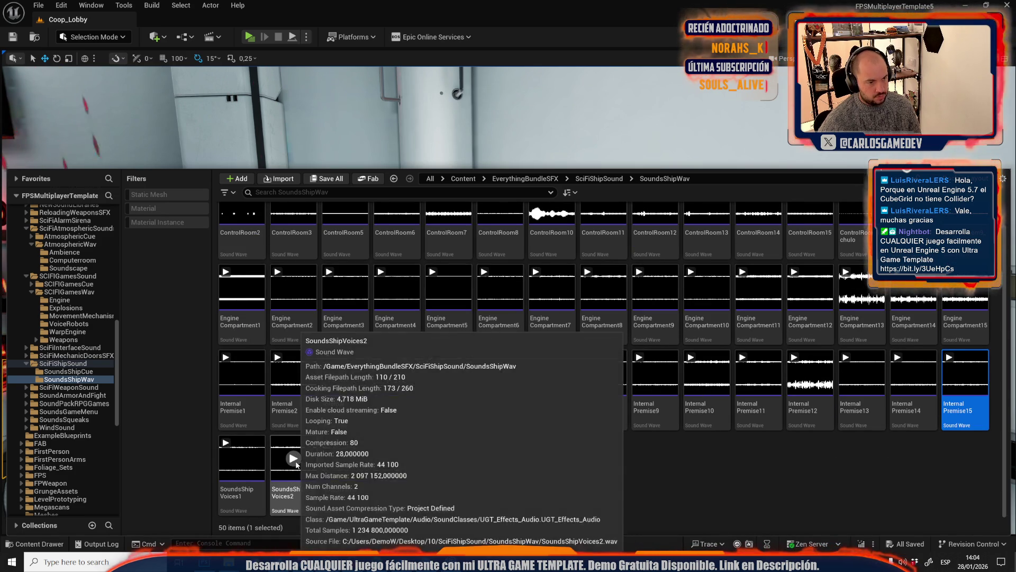
Play WarpEngine05 from SCIFIGamesSound > SCIFIGamesWav > WarpEngine, then return to EverythingBundleSFX
click(540, 179)
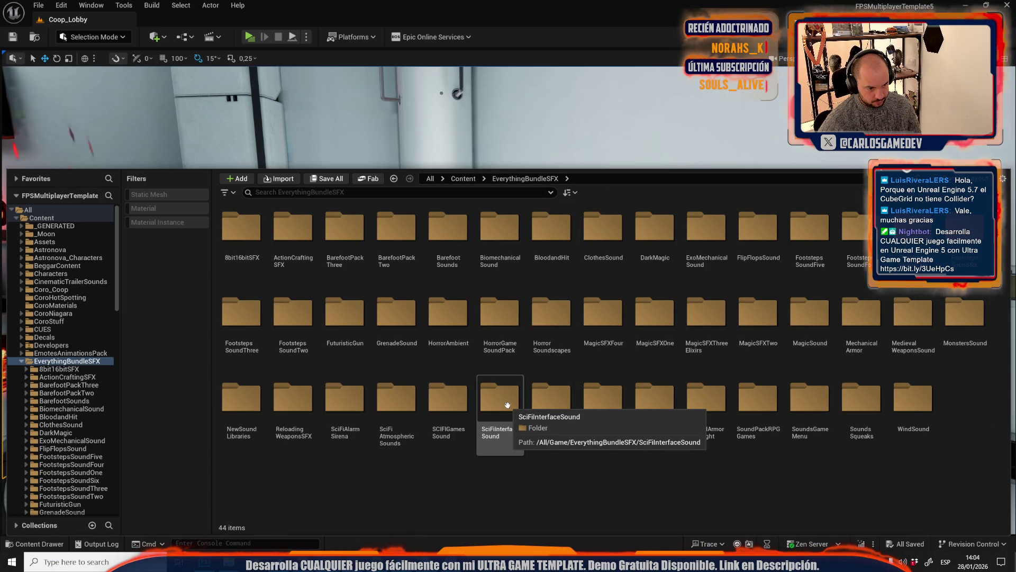
double_click(447, 398)
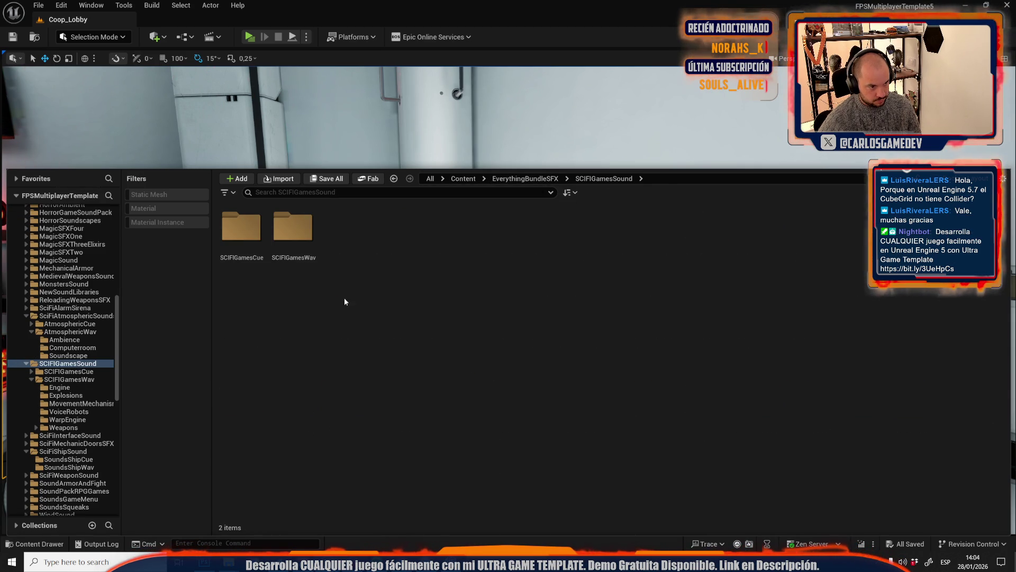
double_click(305, 244)
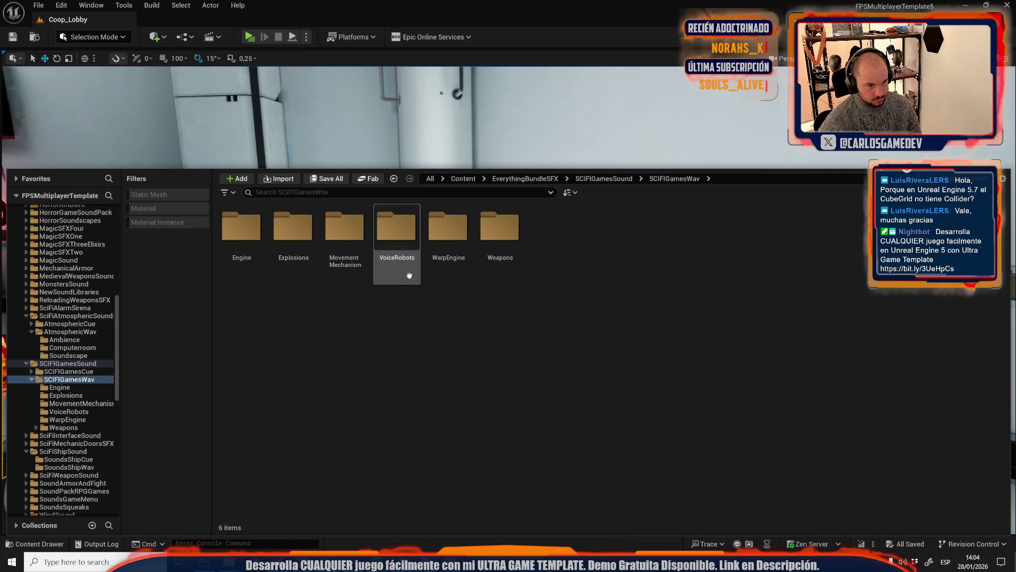
double_click(448, 233)
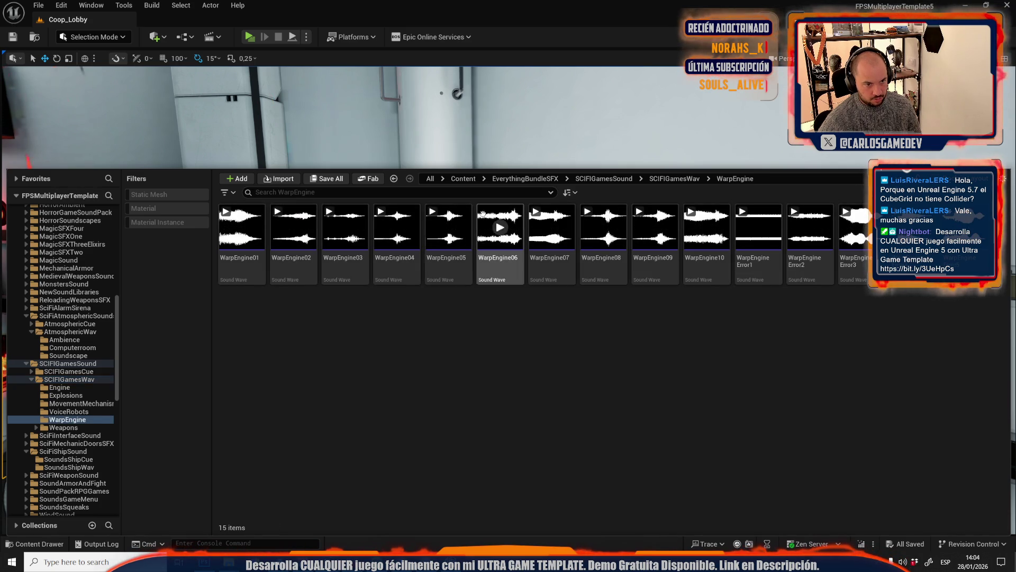
click(448, 227)
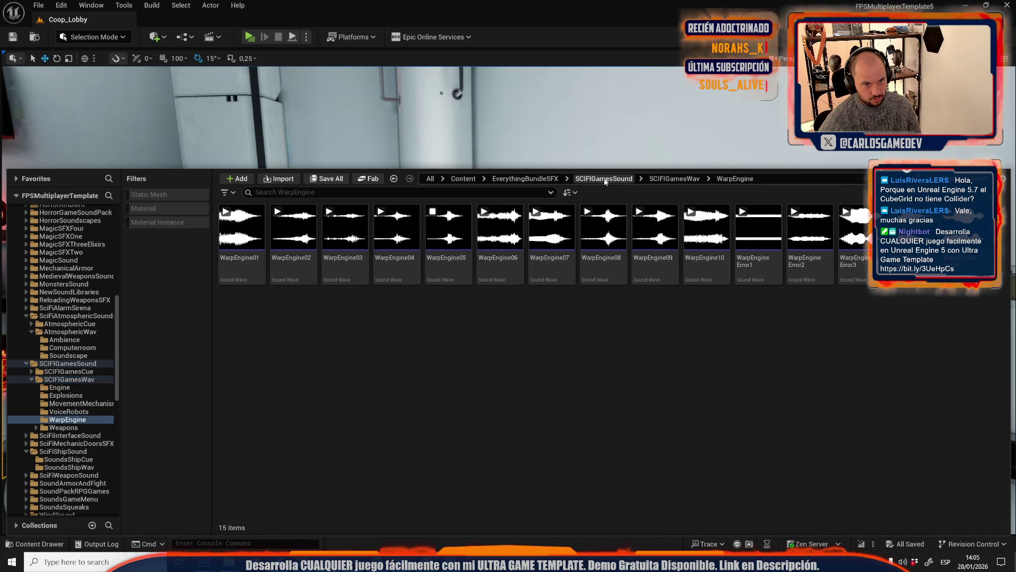
click(605, 179)
click(517, 179)
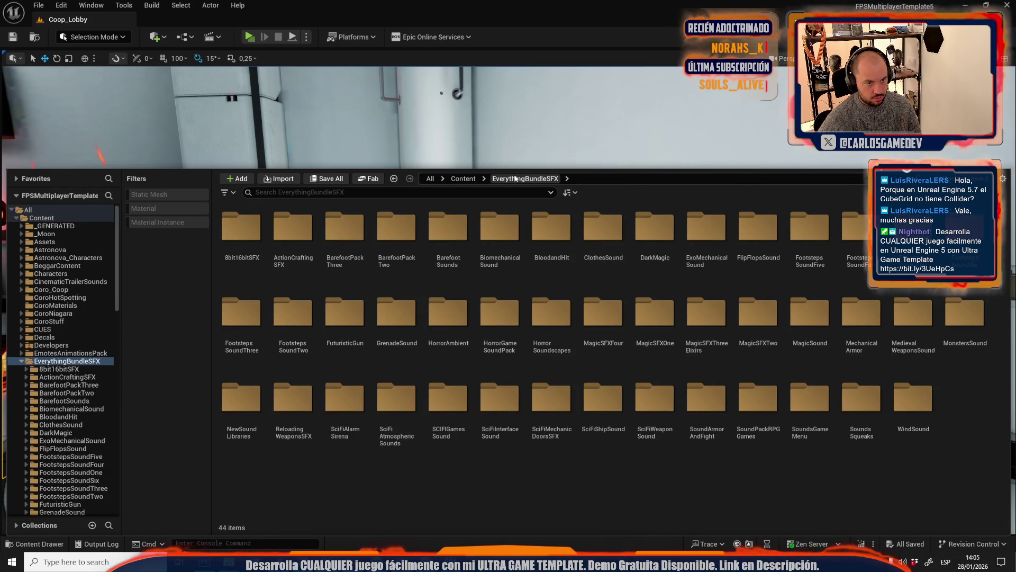
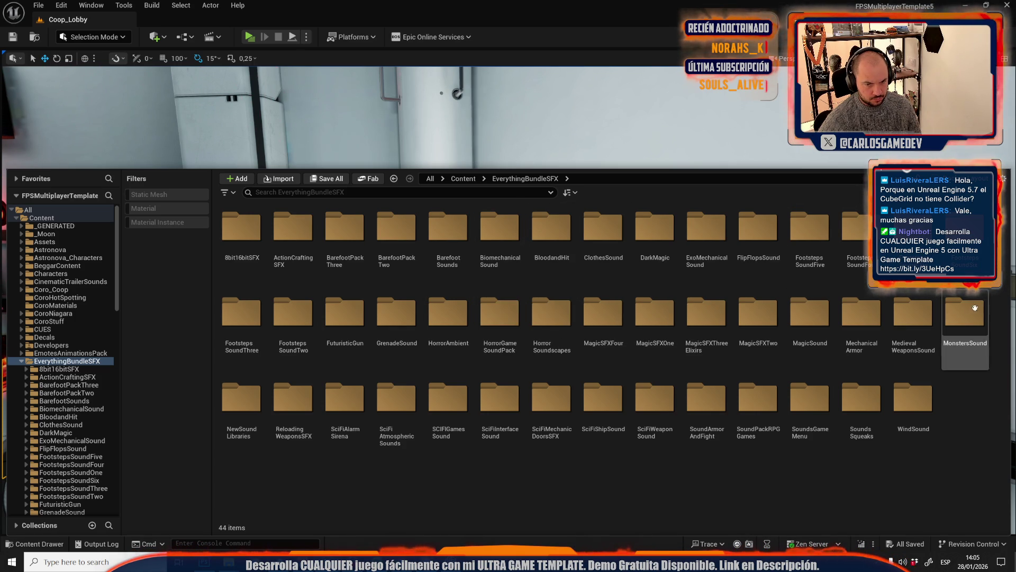
Open HorrorAmbient > HAmbWav > Tracks and preview HAS_Danger_Loop_01
click(440, 333)
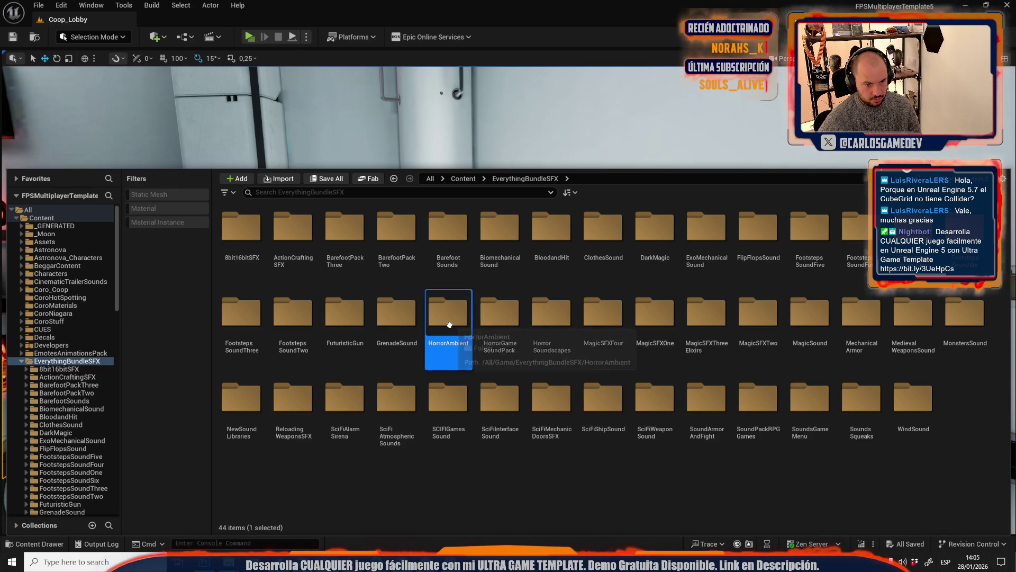
double_click(449, 334)
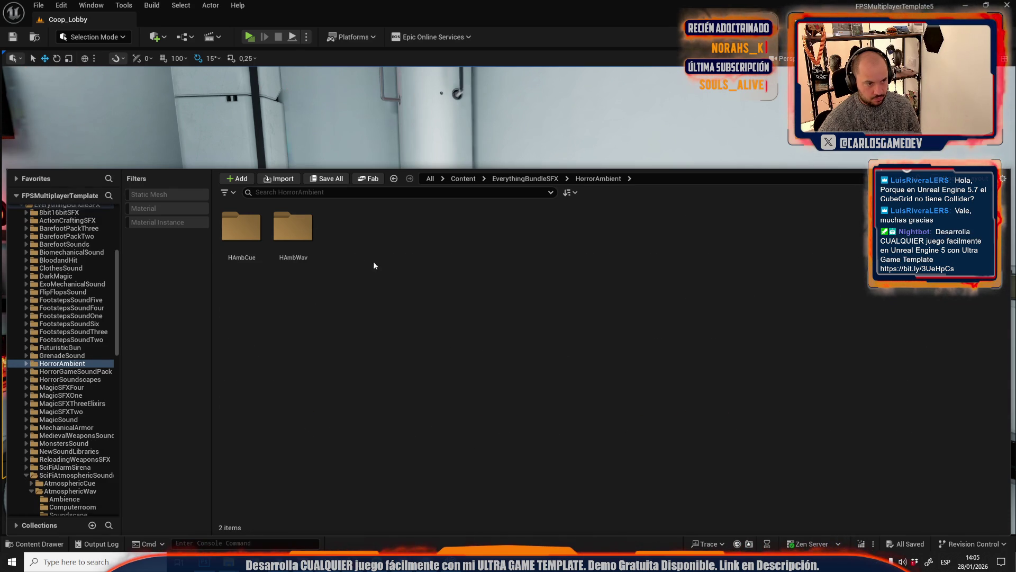
double_click(284, 216)
double_click(286, 222)
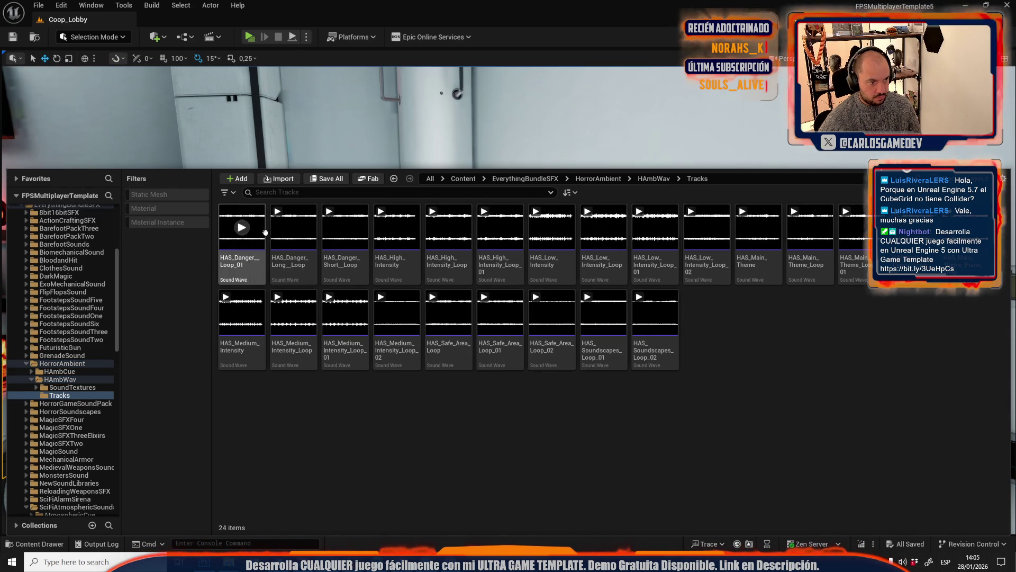
click(246, 230)
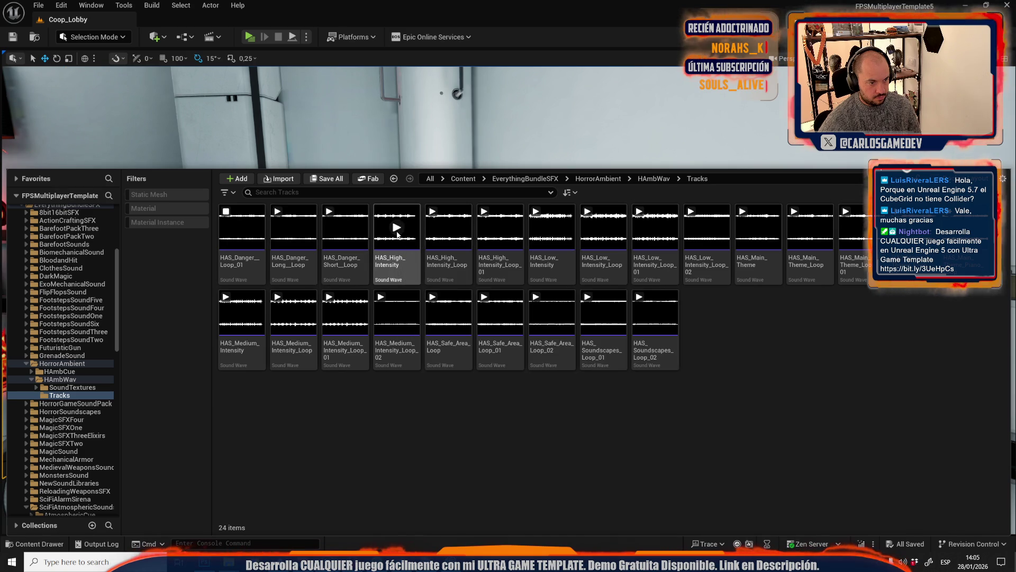
click(652, 179)
Look through the HAmbCue SoundTextures folder, including MainTheme
double_click(249, 233)
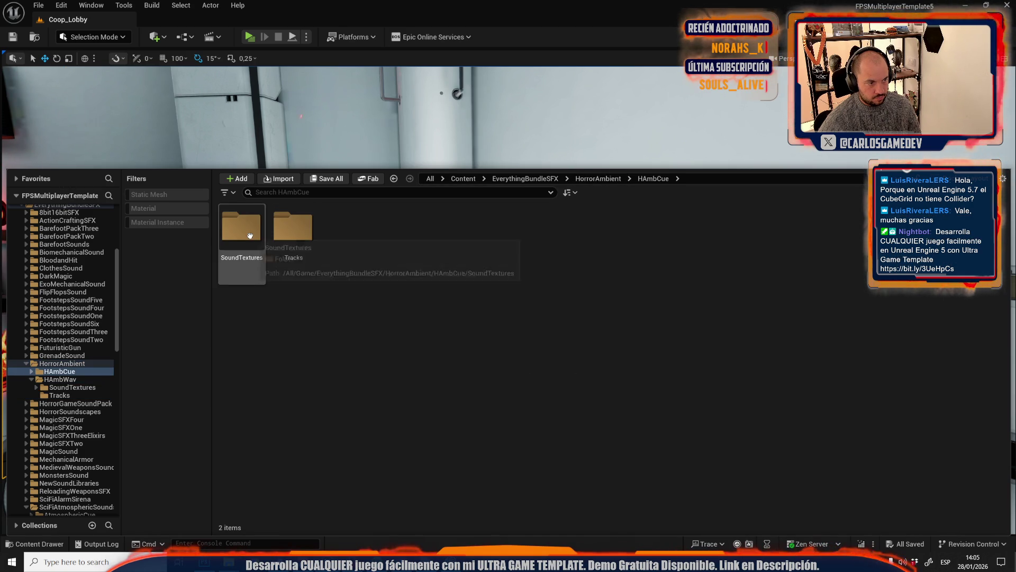
double_click(264, 242)
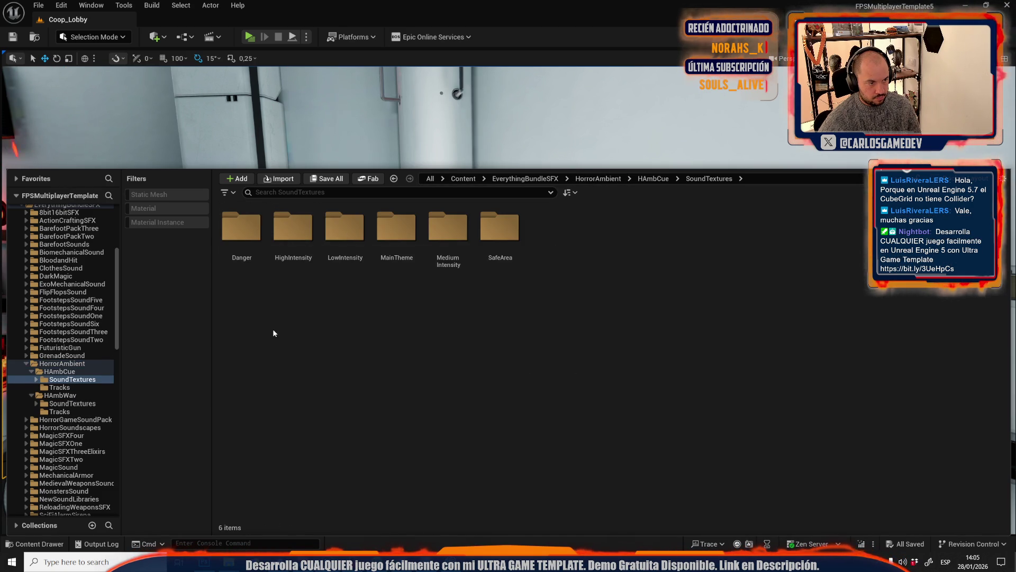
double_click(396, 228)
click(653, 179)
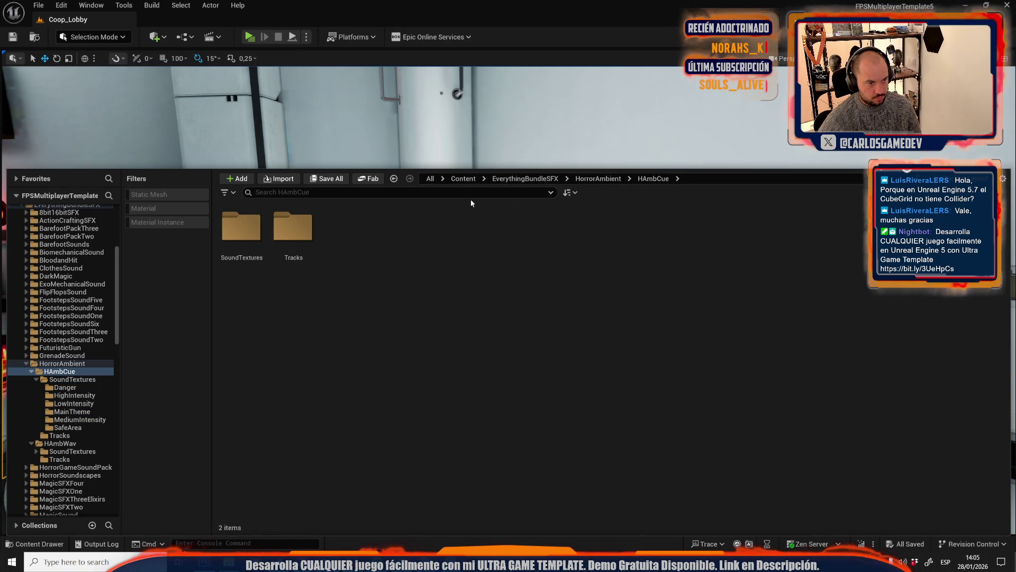
Preview ST_Low_Intensity_02 in HAmbWav > SoundTextures > LowIntensity
double_click(276, 249)
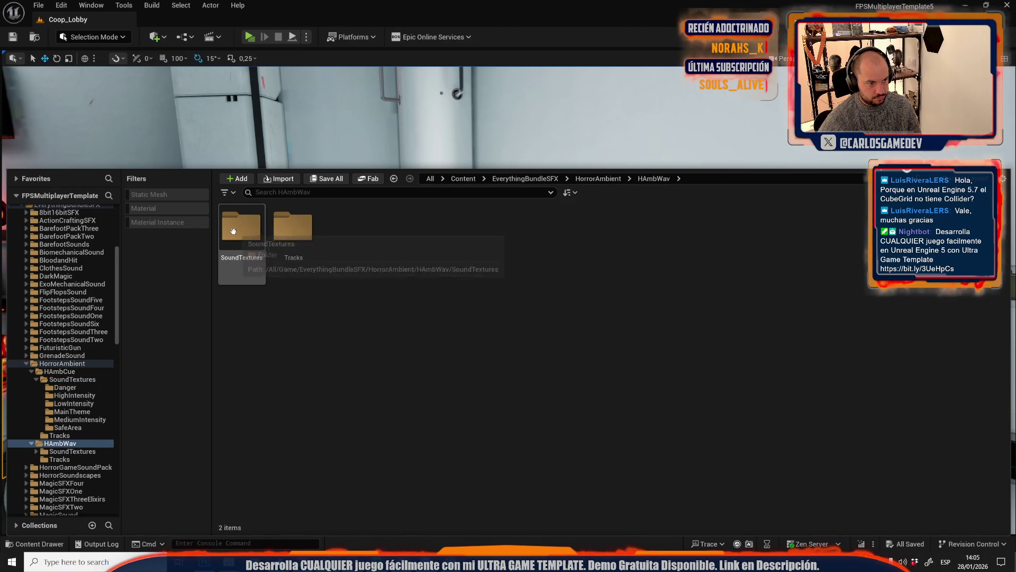
double_click(241, 228)
double_click(344, 228)
click(293, 228)
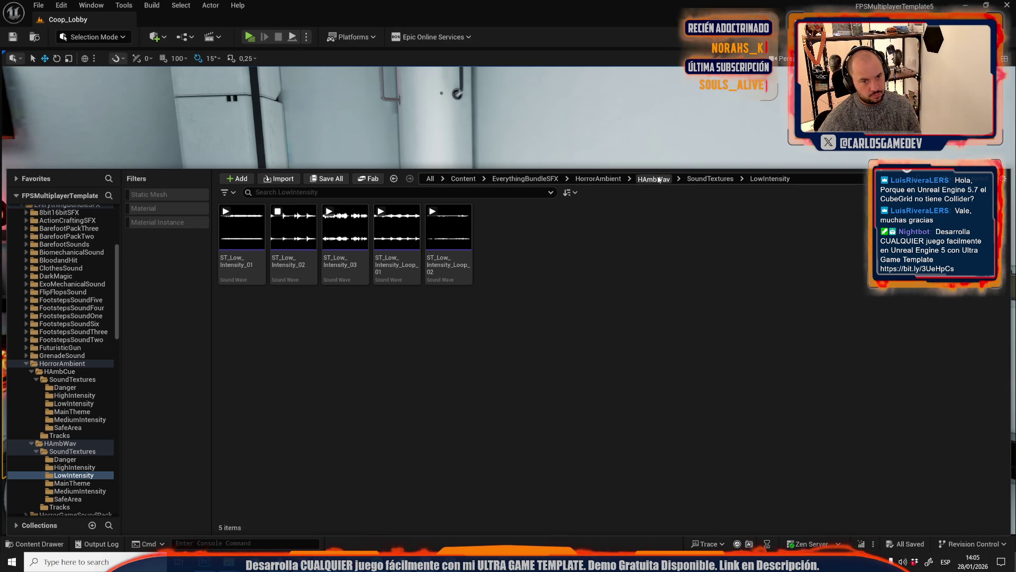
click(656, 179)
Preview ST_Danger_Loop_01 in Danger and ST_Safe_Area_Loop_02 in SafeArea, then return to the pack list
double_click(251, 236)
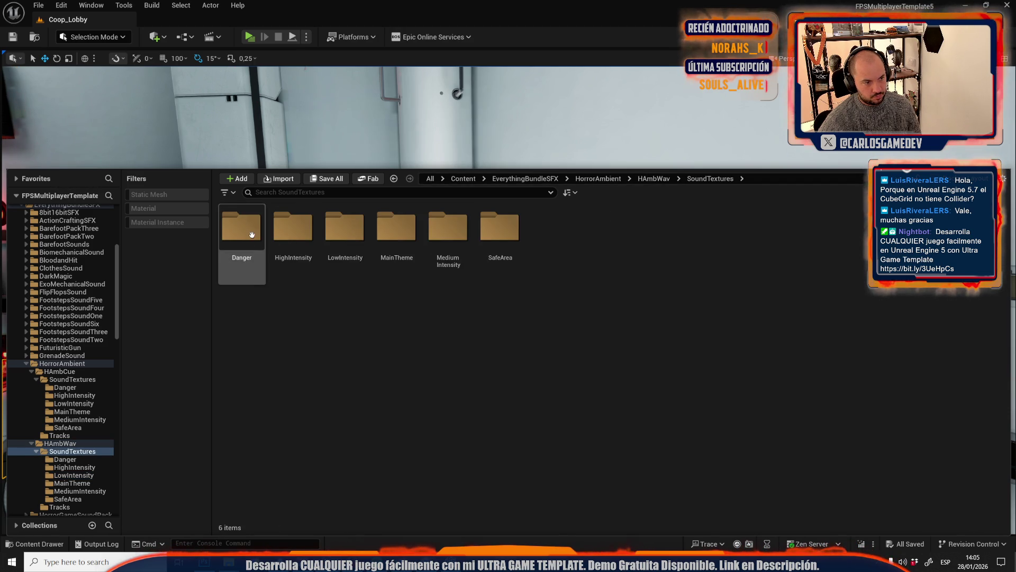
double_click(252, 234)
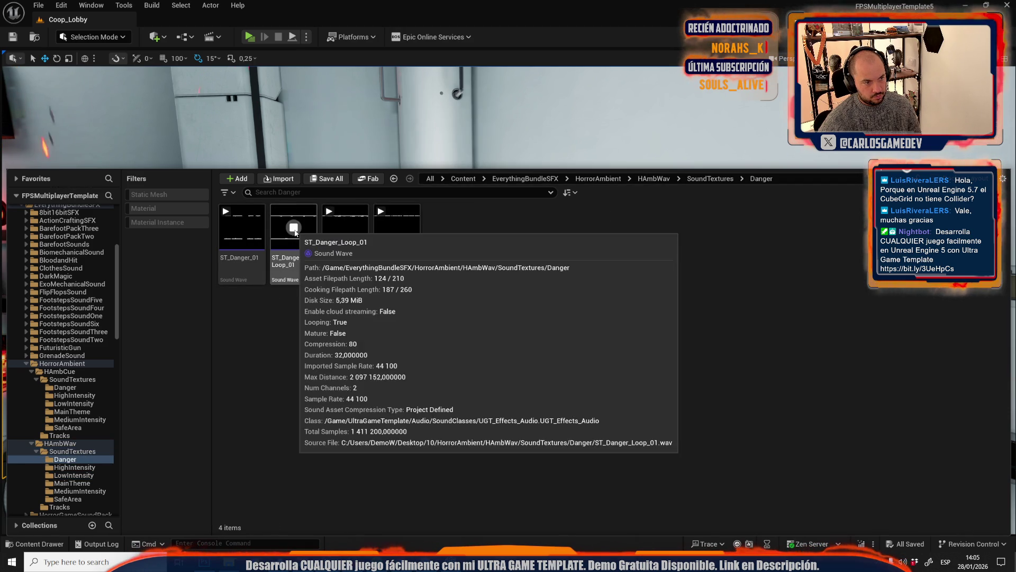
click(294, 230)
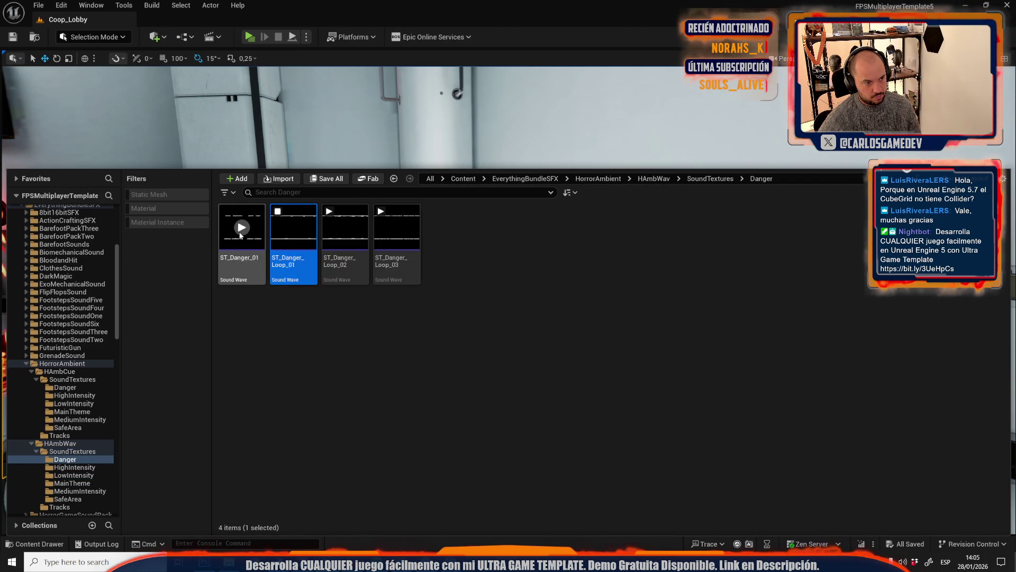
click(702, 180)
double_click(499, 228)
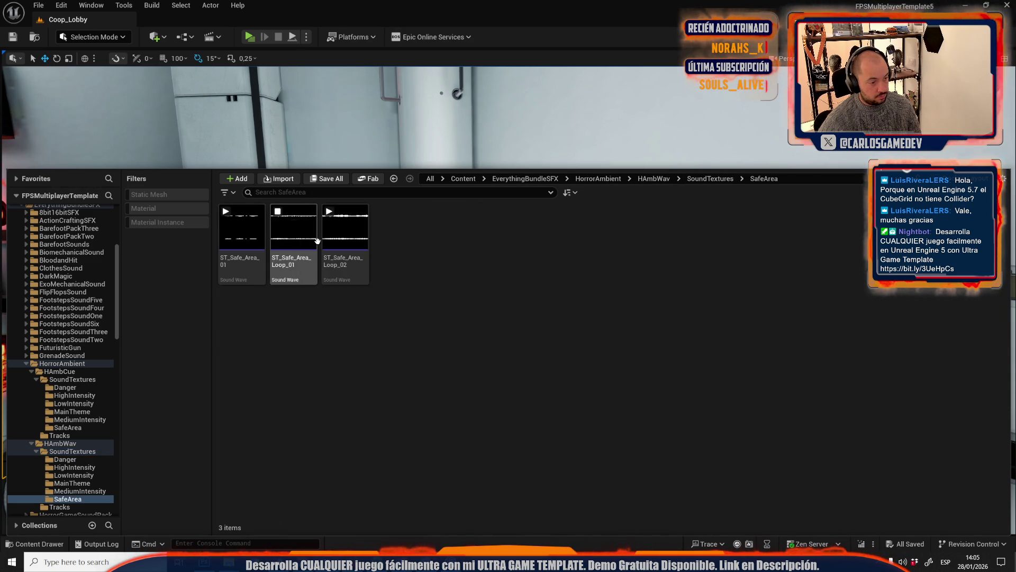
click(356, 244)
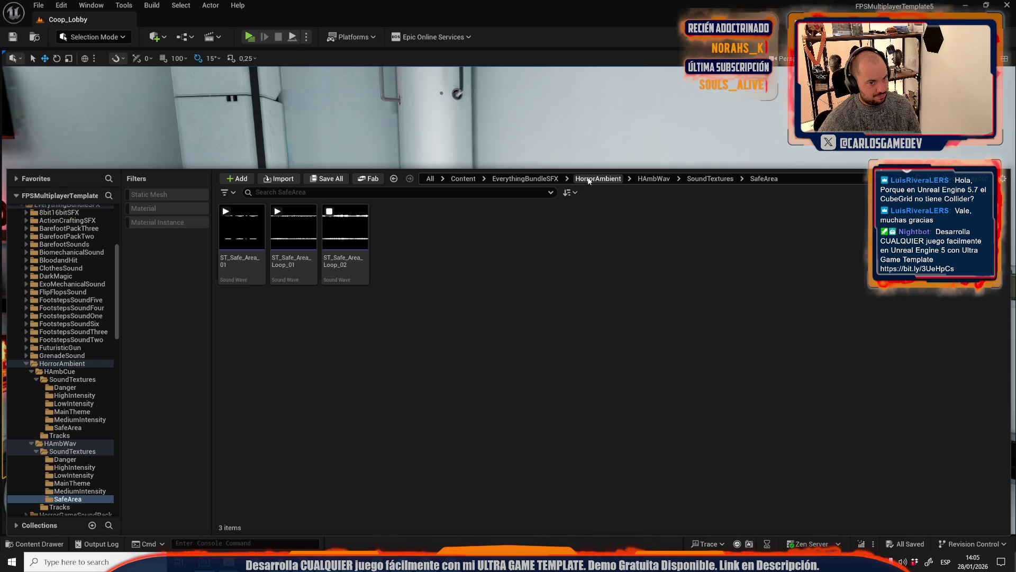
click(544, 181)
Preview S_Seamless_loop_01 and S_Seamless_loop_03 in HorrorSoundscapes > HSWav > Seamlessloops
click(562, 354)
double_click(562, 353)
double_click(304, 253)
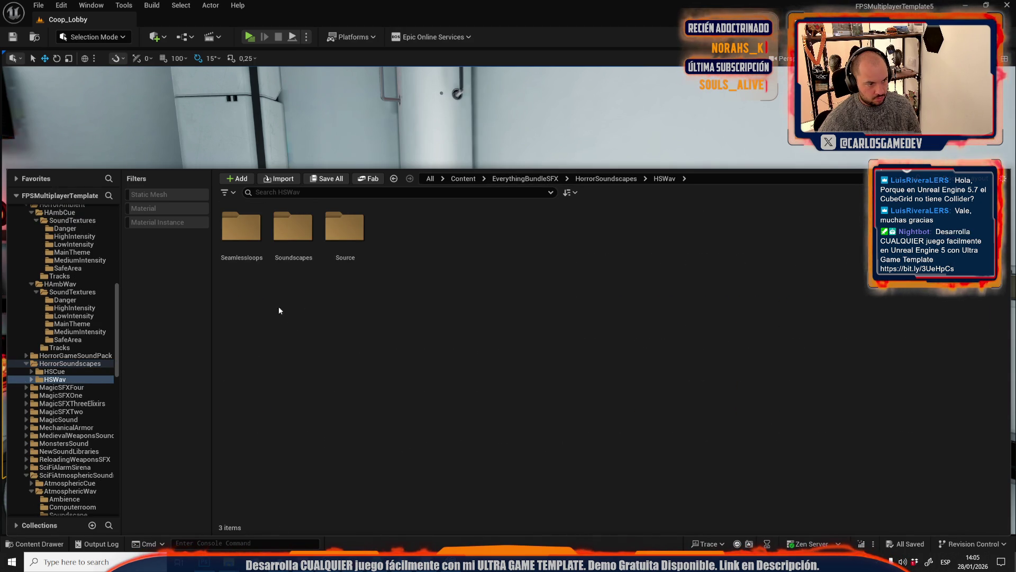
double_click(248, 251)
click(242, 227)
click(345, 227)
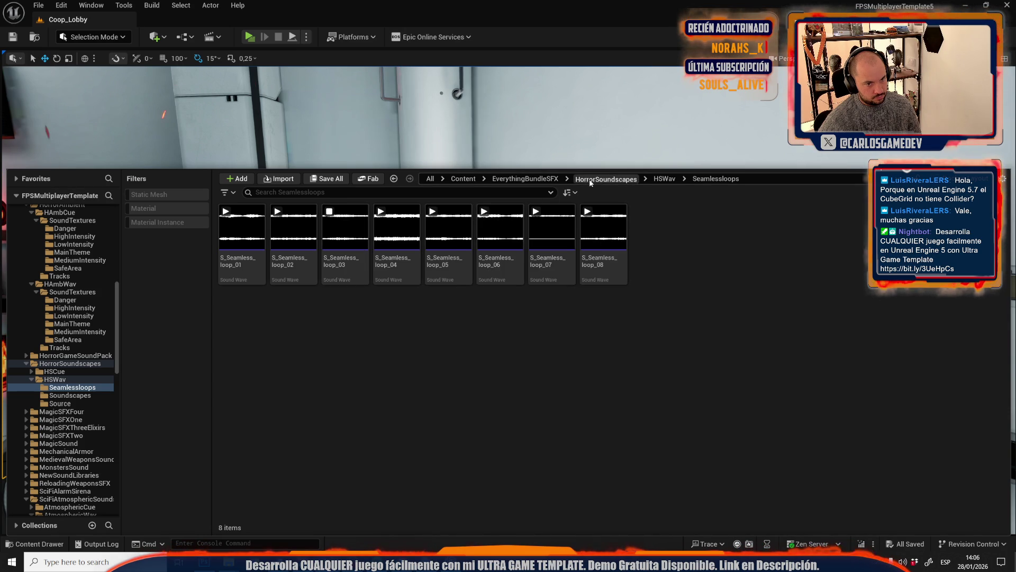
click(590, 180)
click(542, 181)
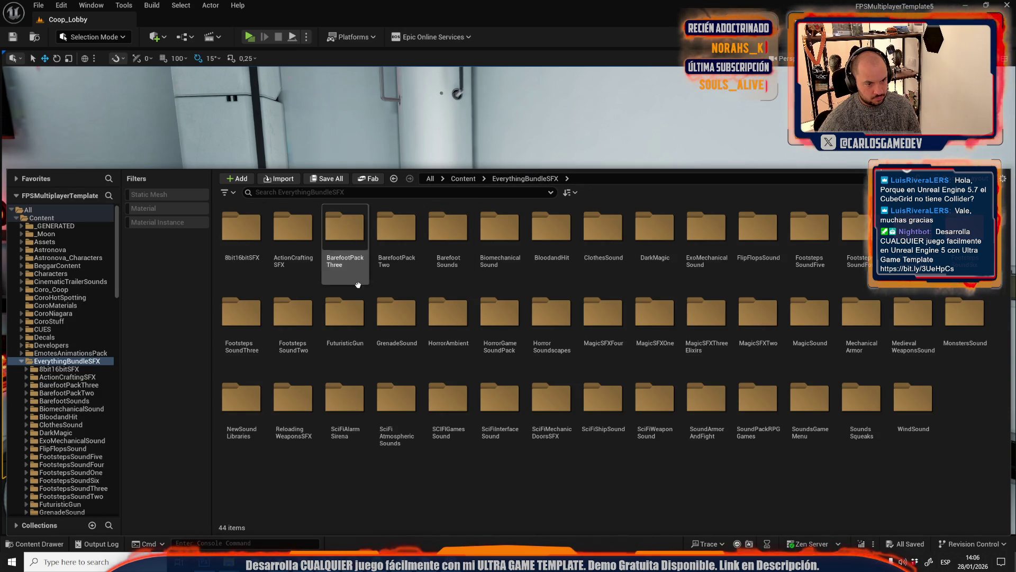
Preview S_Source_03 in HSWav > Source, then go back to EverythingBundleSFX
double_click(552, 315)
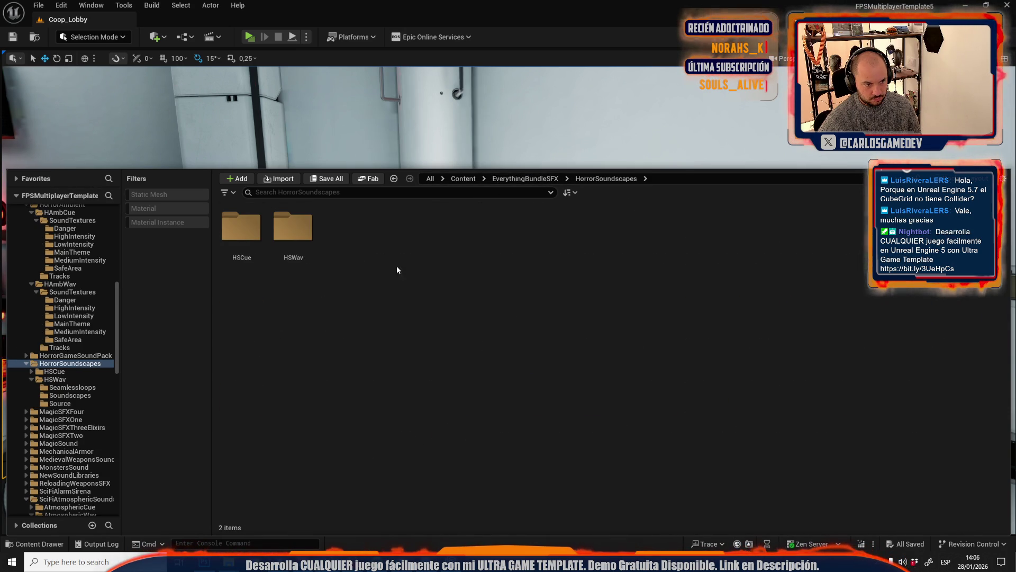
double_click(311, 236)
double_click(341, 265)
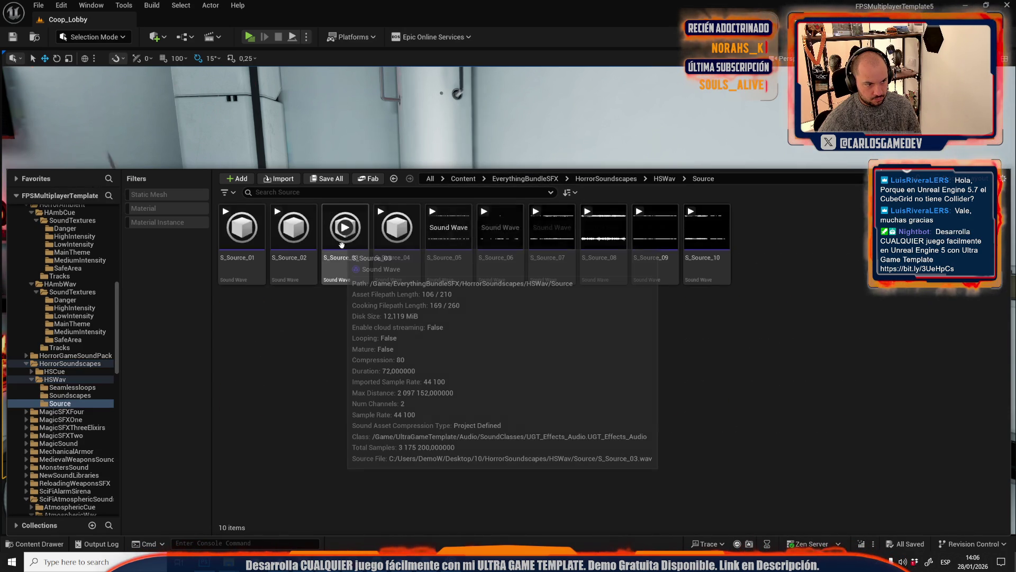
click(348, 230)
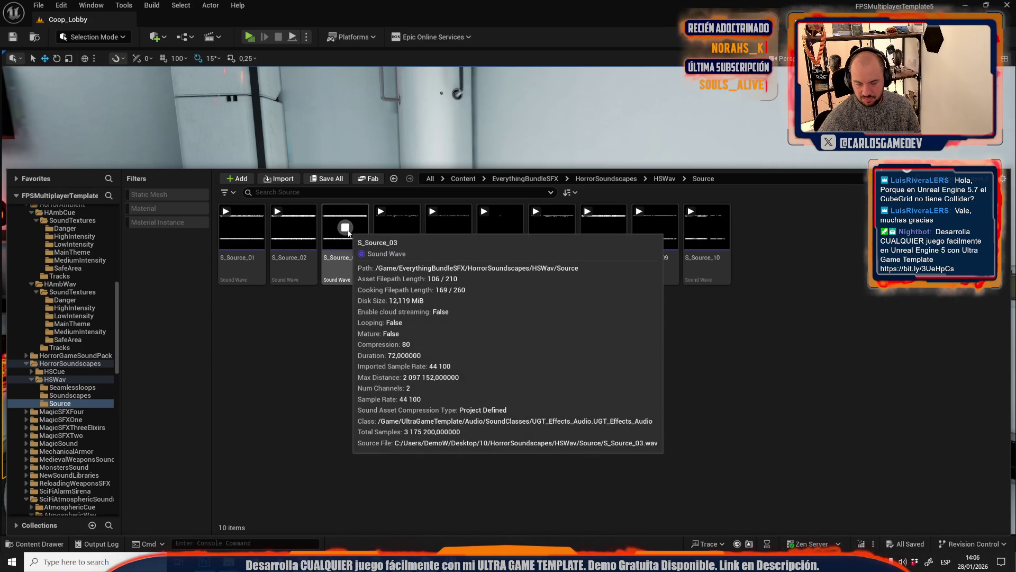
click(593, 179)
click(662, 179)
click(577, 238)
click(536, 176)
key(Escape)
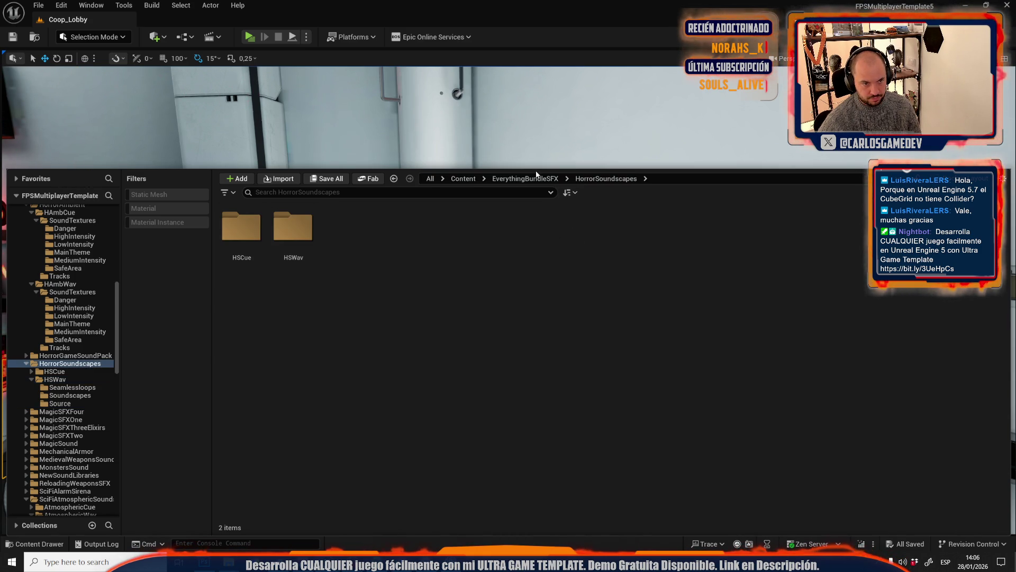
click(538, 178)
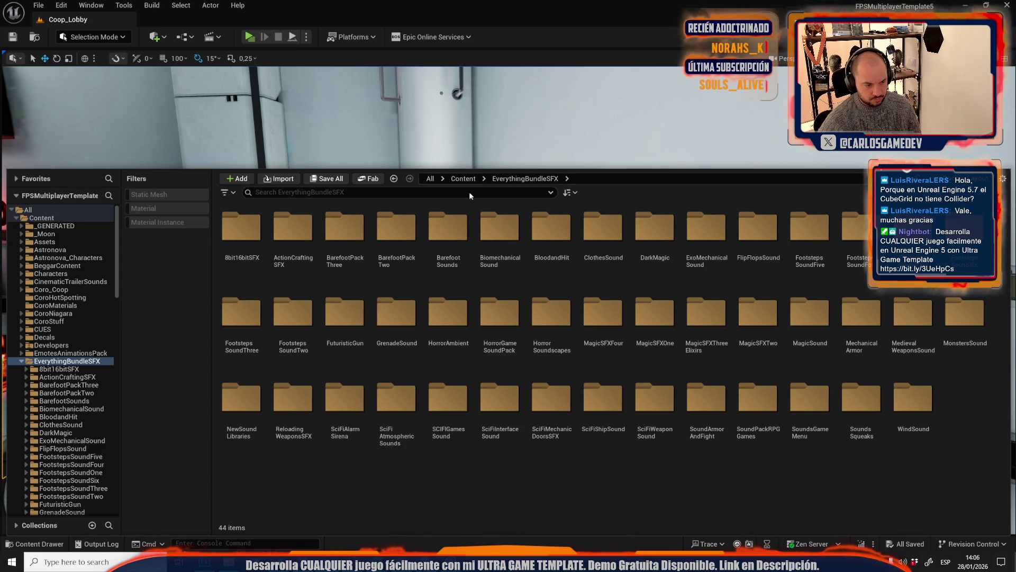
Browse NewSoundLibraries, then preview CyberCursor17 in SoundsGameMenu > GameMenuWav > Cyber > Cursor
double_click(263, 414)
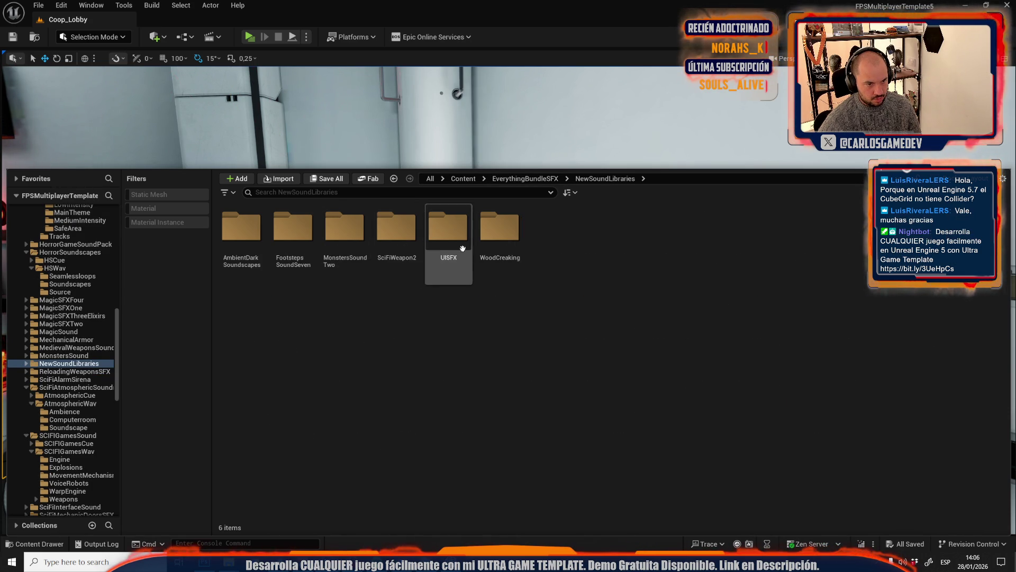
click(524, 178)
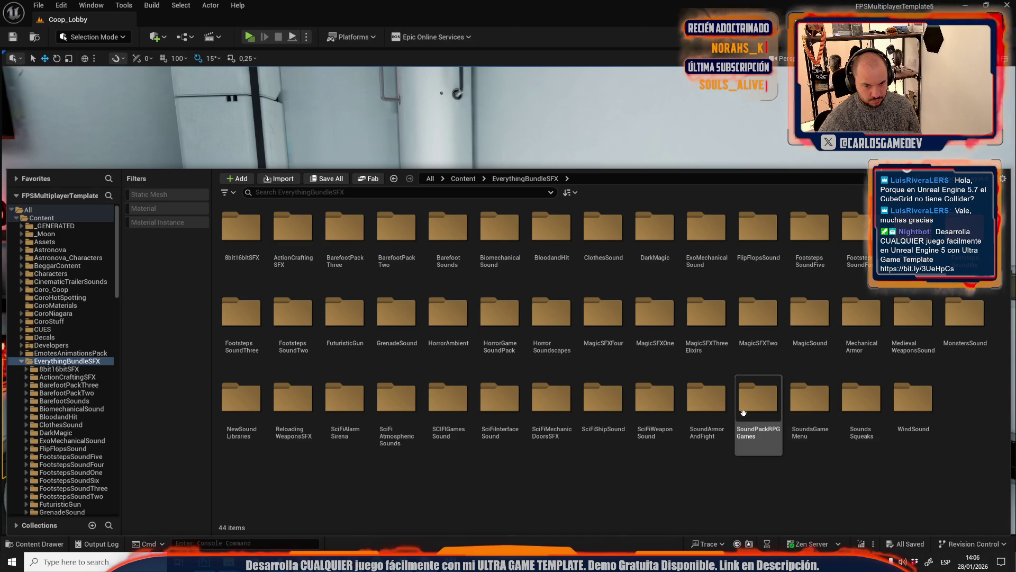
double_click(809, 399)
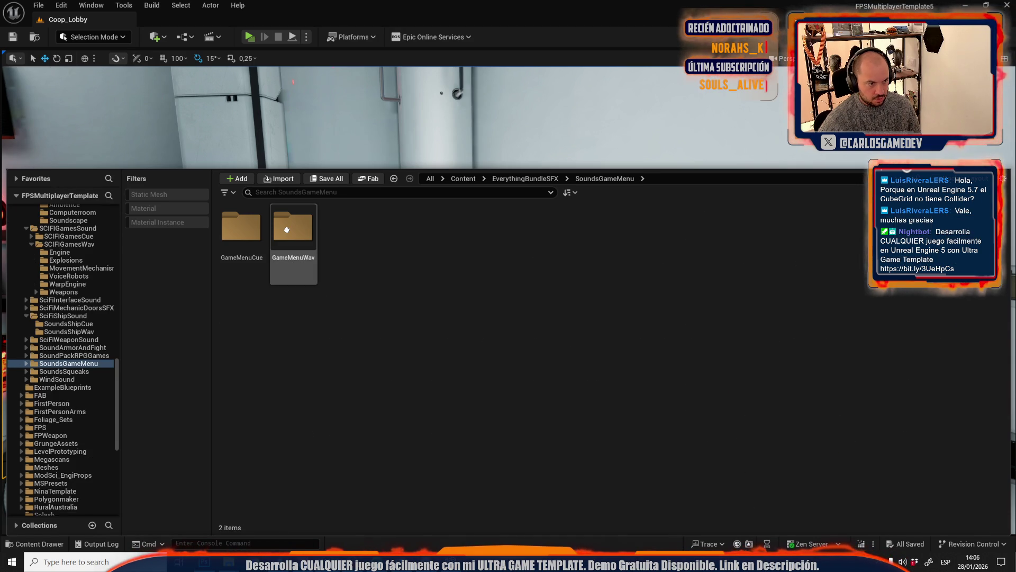
double_click(286, 229)
double_click(243, 238)
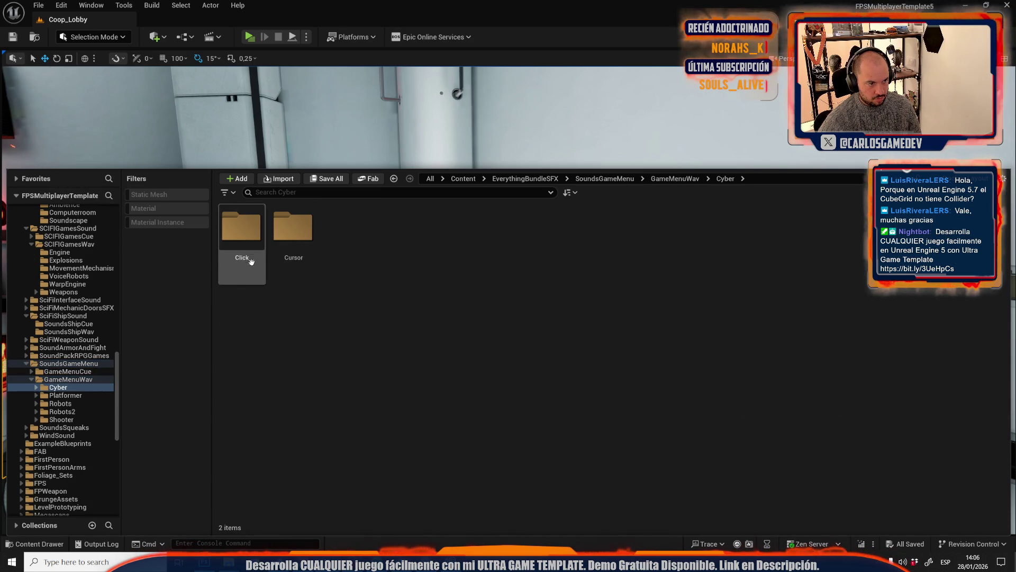
double_click(293, 226)
click(298, 315)
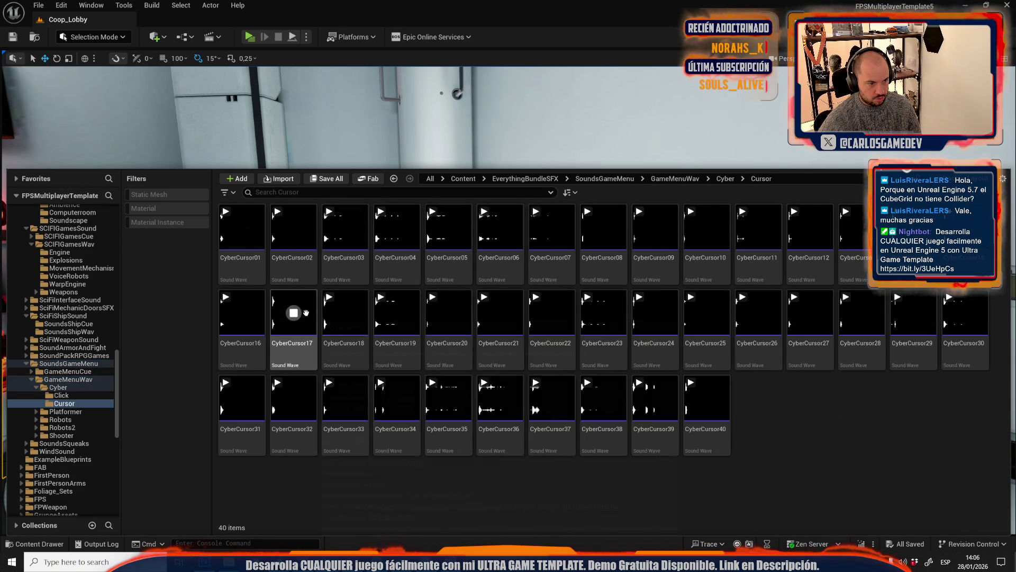
click(663, 179)
click(606, 179)
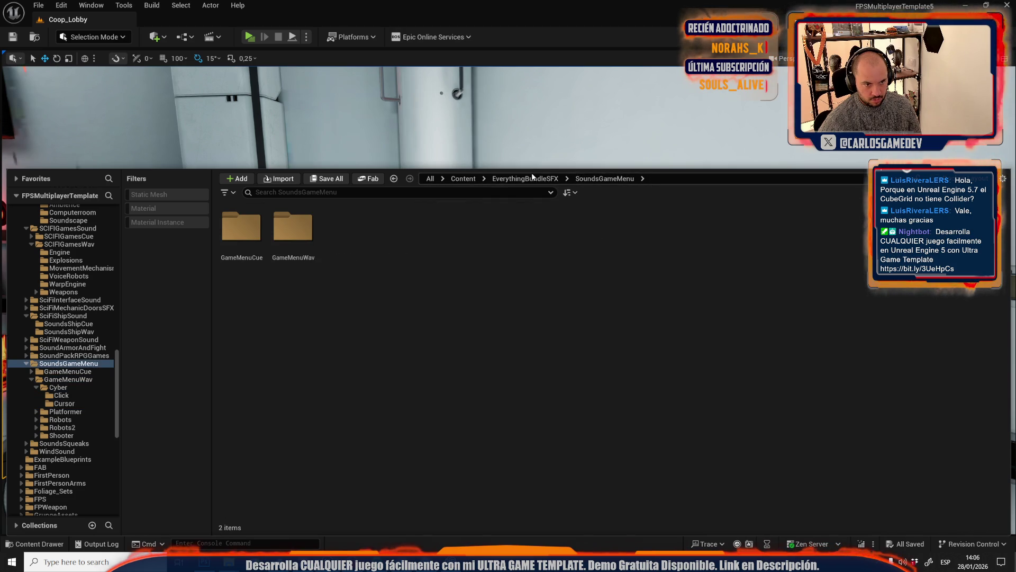
click(547, 181)
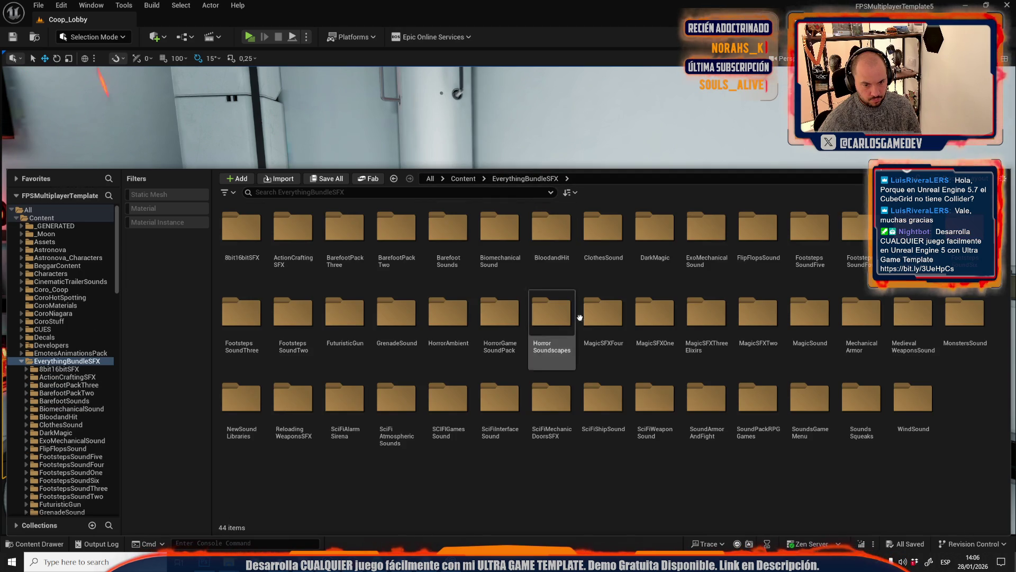
Look inside the SoundPackRPGGames RPGGamesWav folder
double_click(758, 399)
click(295, 246)
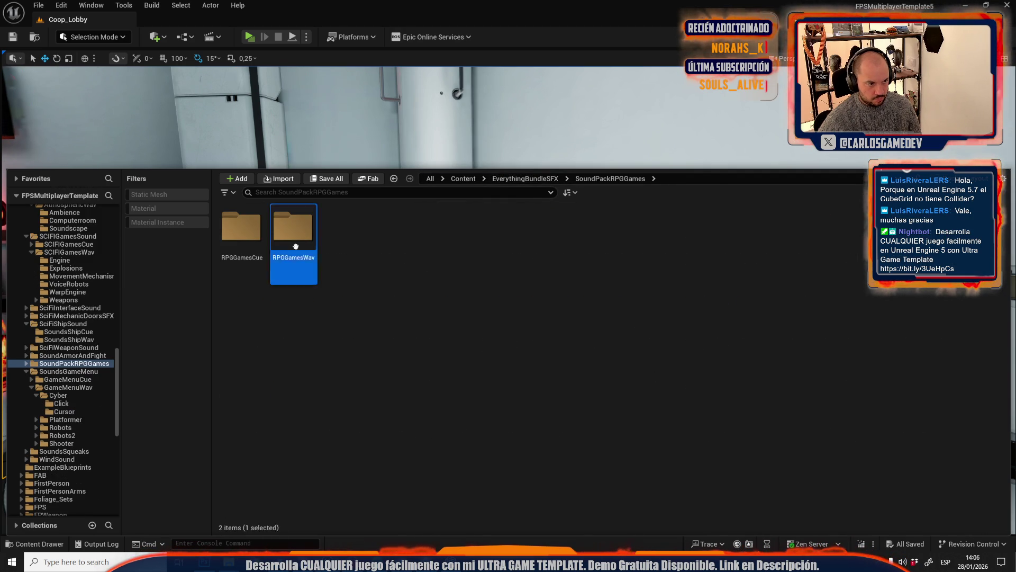
double_click(296, 246)
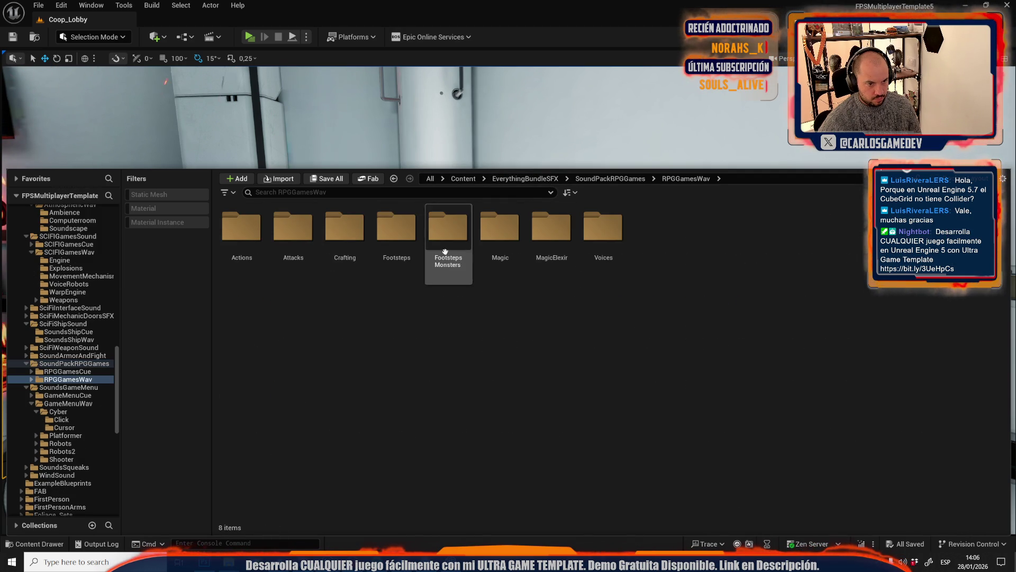
click(540, 180)
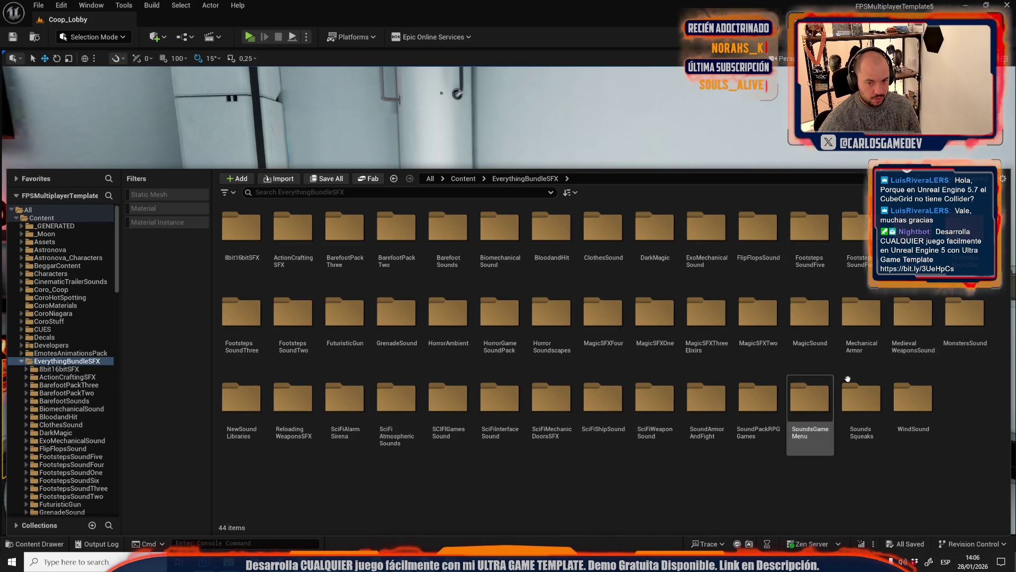
Preview DesertWind2 in WindSound > WindWav > Desert, then close the Content Drawer
double_click(914, 400)
click(281, 236)
double_click(281, 236)
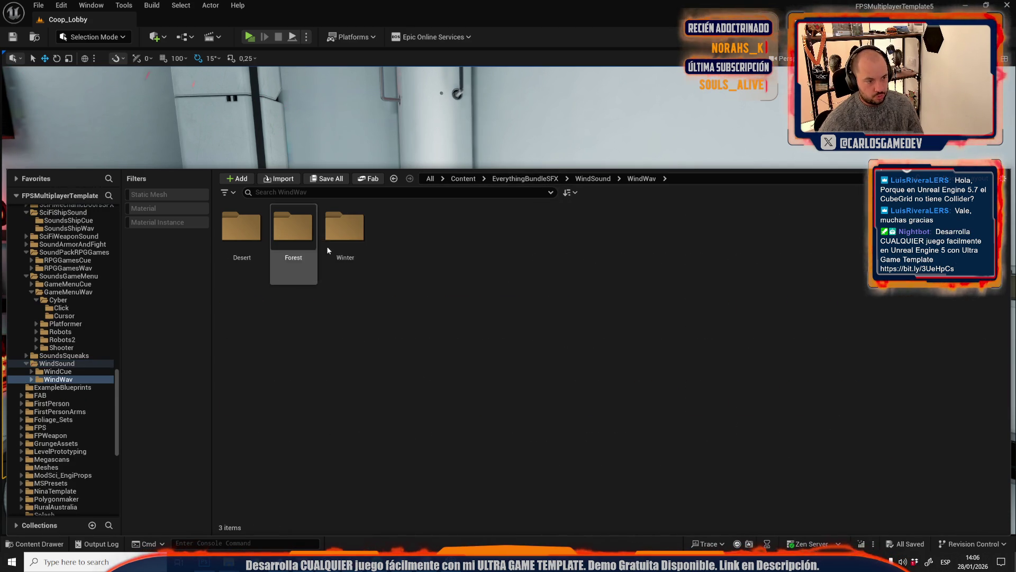
double_click(242, 227)
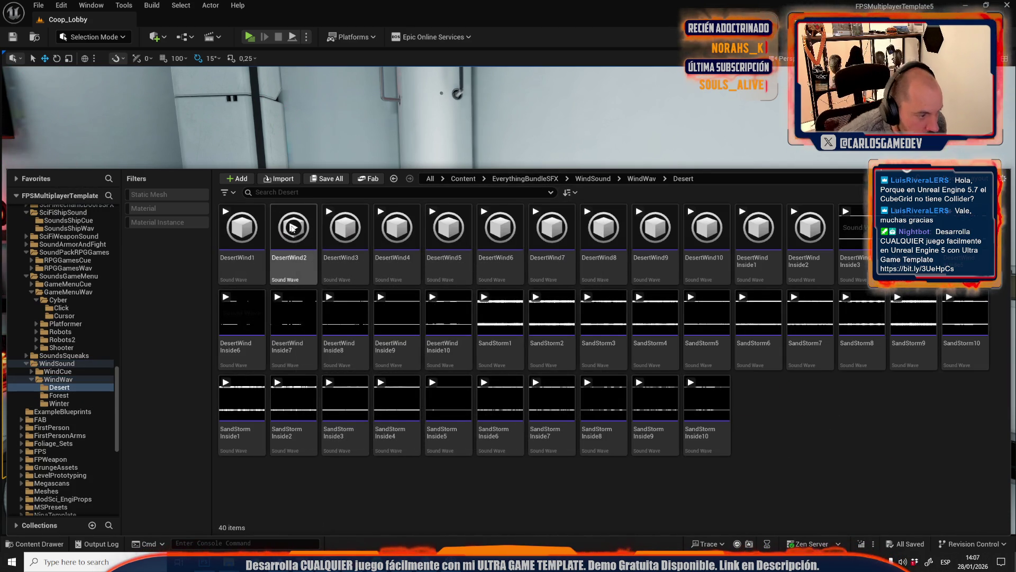
click(294, 235)
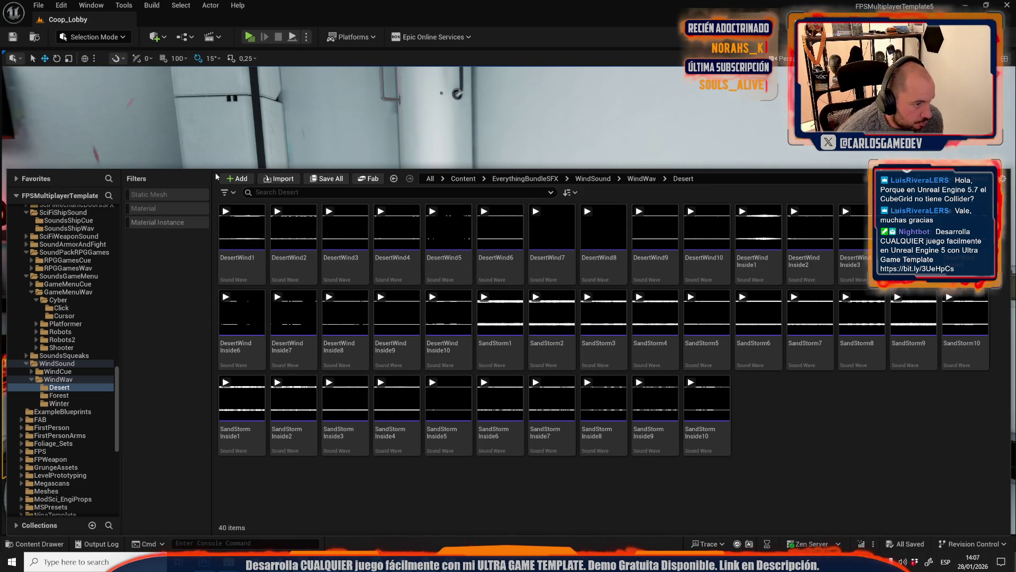
click(294, 228)
right_click(297, 117)
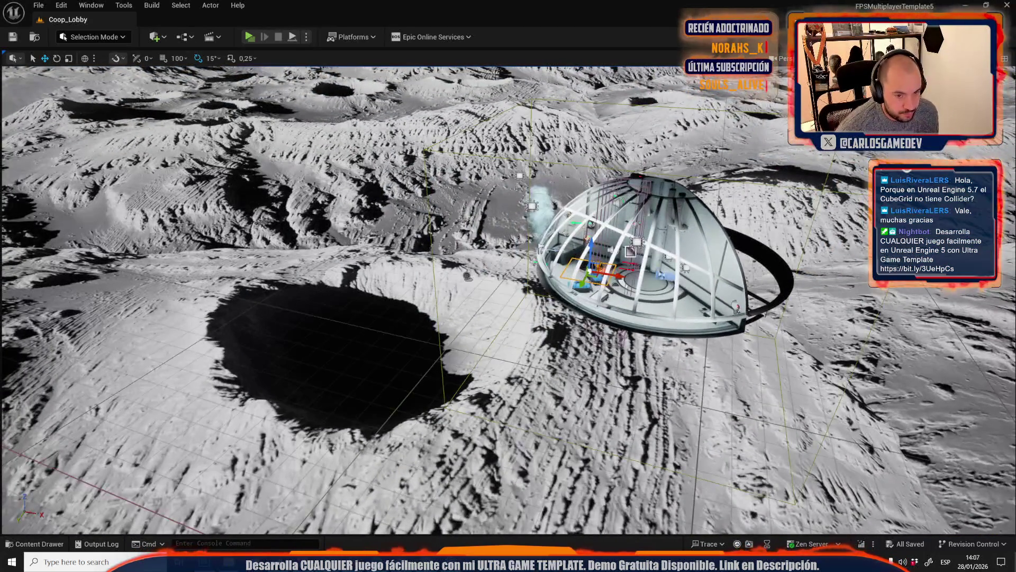
Select the dome-wall spotlight and open a maximized Content Browser with Ctrl+Space
scroll(467, 276, up, 8)
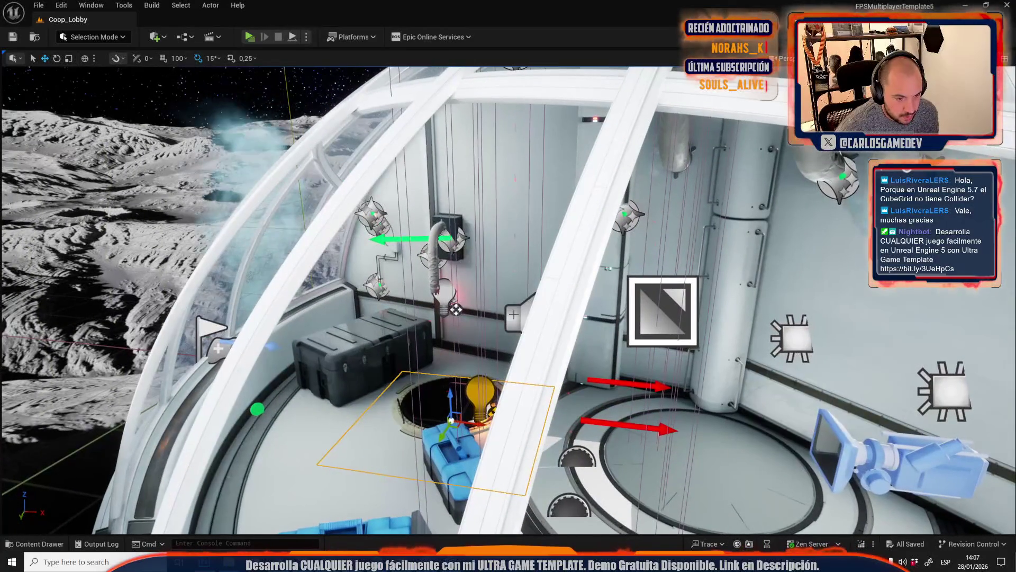
click(514, 316)
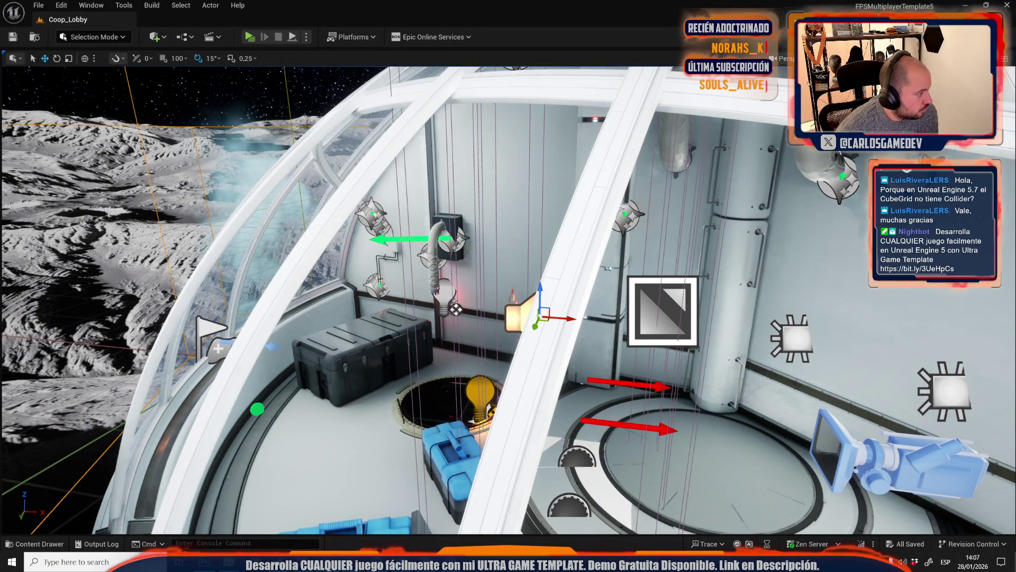
key(ctrl+space)
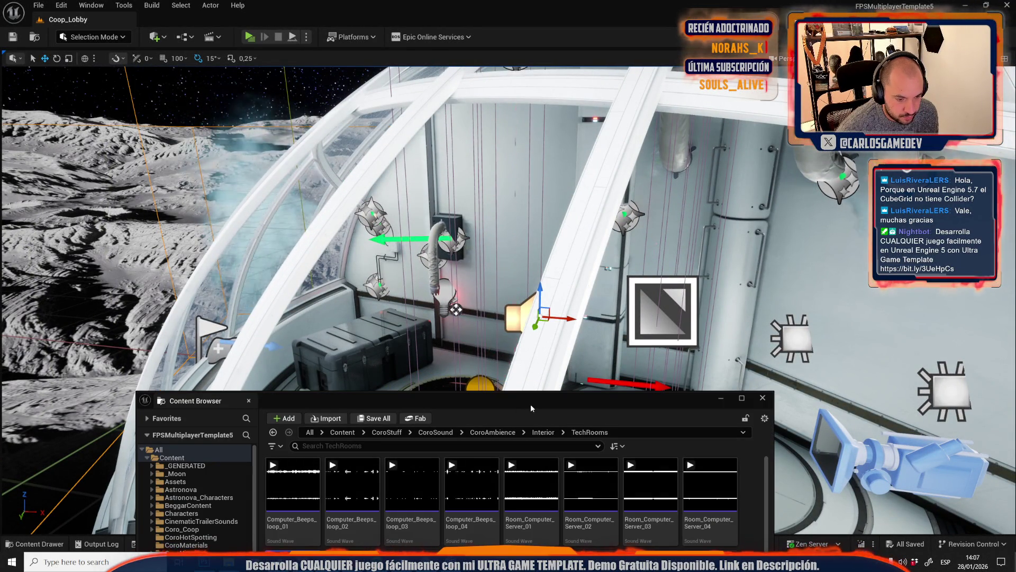
double_click(530, 405)
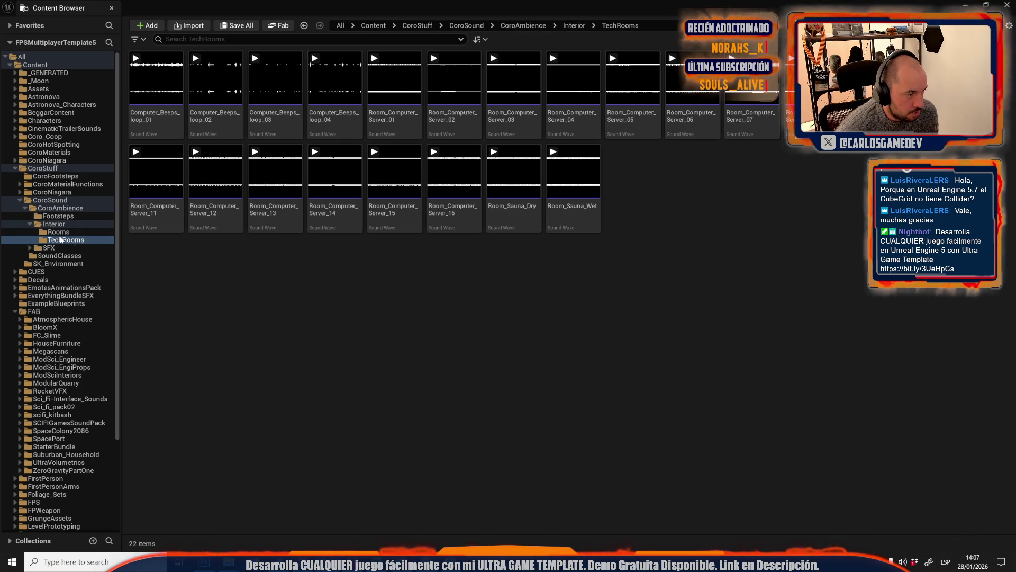
Search the FAB folder for '_chulo'
click(49, 311)
click(190, 40)
text(_chulo)
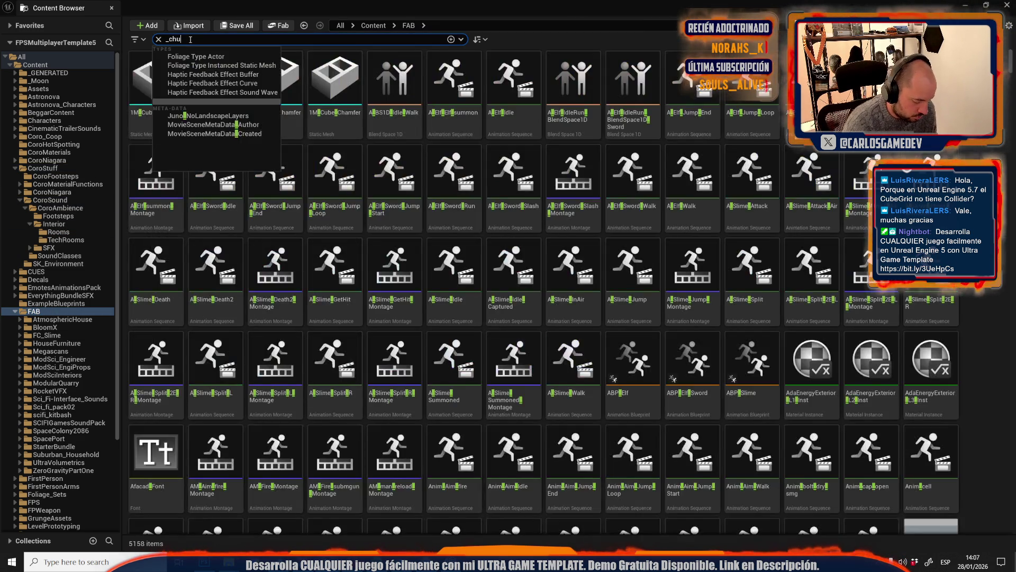
Select all 31 _chulo sound waves in EverythingBundleSFX and move them into TechRooms
click(53, 295)
key(ctrl+a)
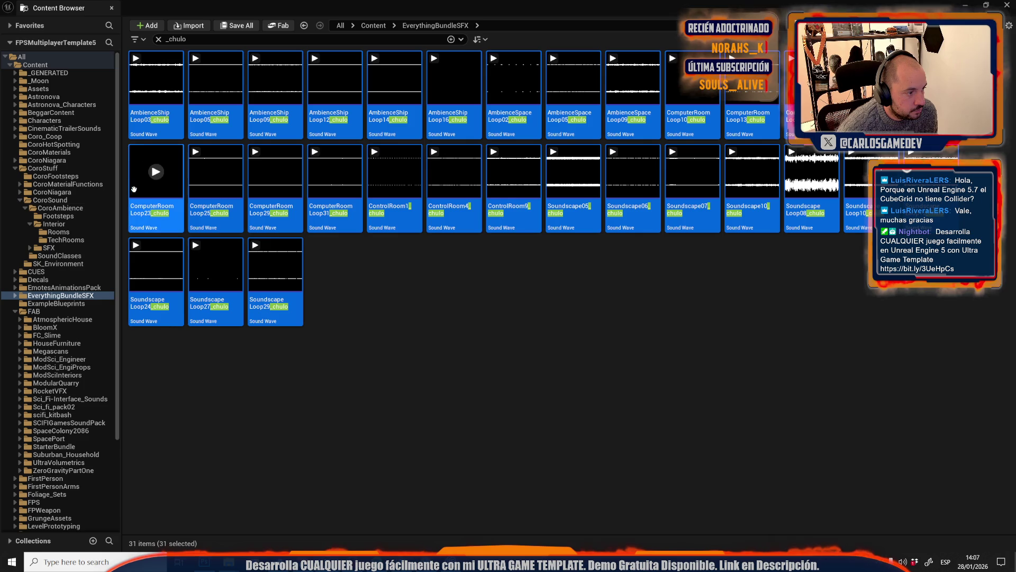
mouse_move(160, 202)
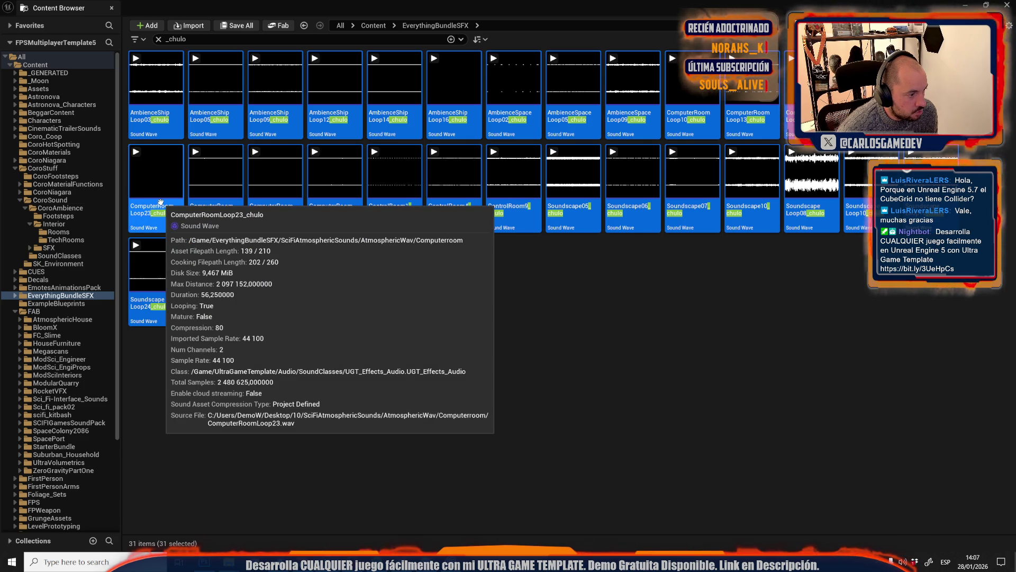
mouse_move(160, 202)
mouse_down()
mouse_move(159, 239)
mouse_move(91, 244)
mouse_up()
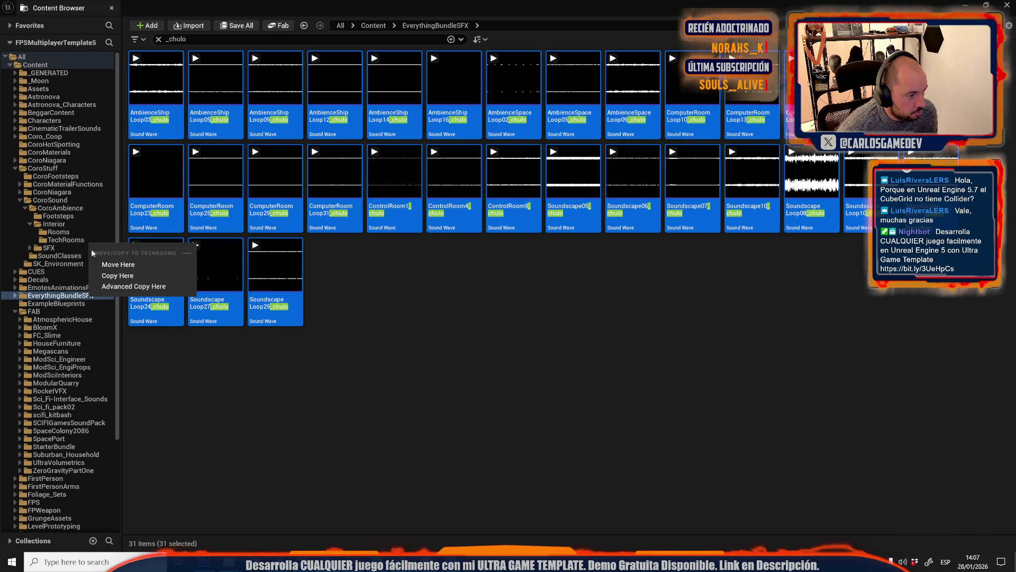
click(118, 276)
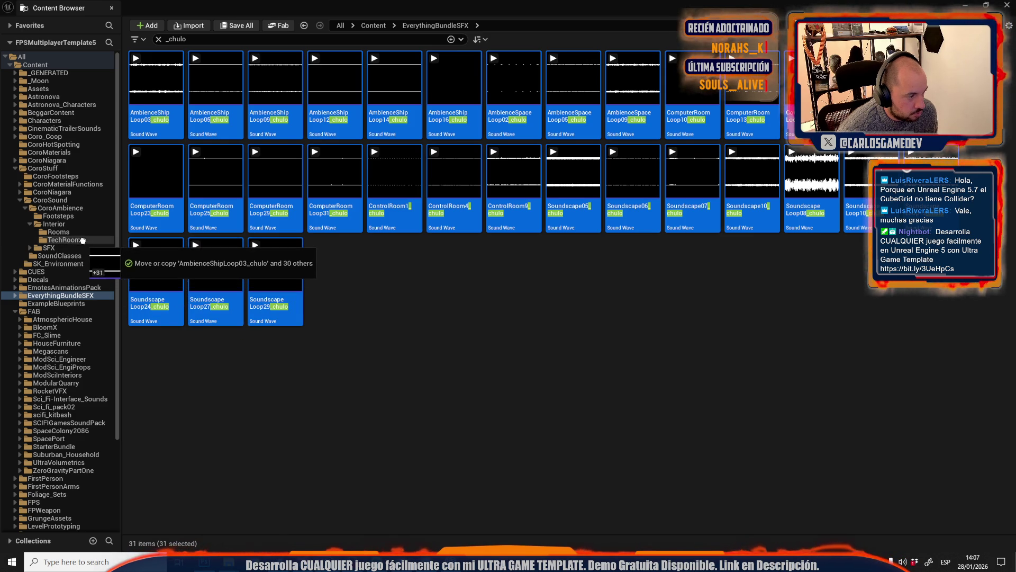
drag(101, 258, 85, 242)
click(101, 270)
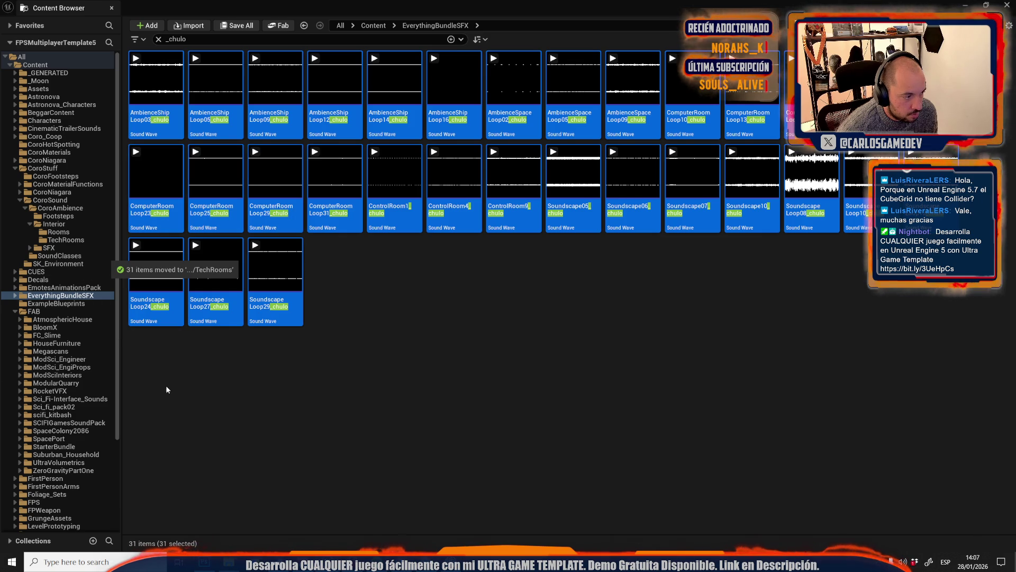
Check other folders for leftover _chulo sounds, then show all assets under Content
click(69, 327)
click(65, 305)
click(64, 295)
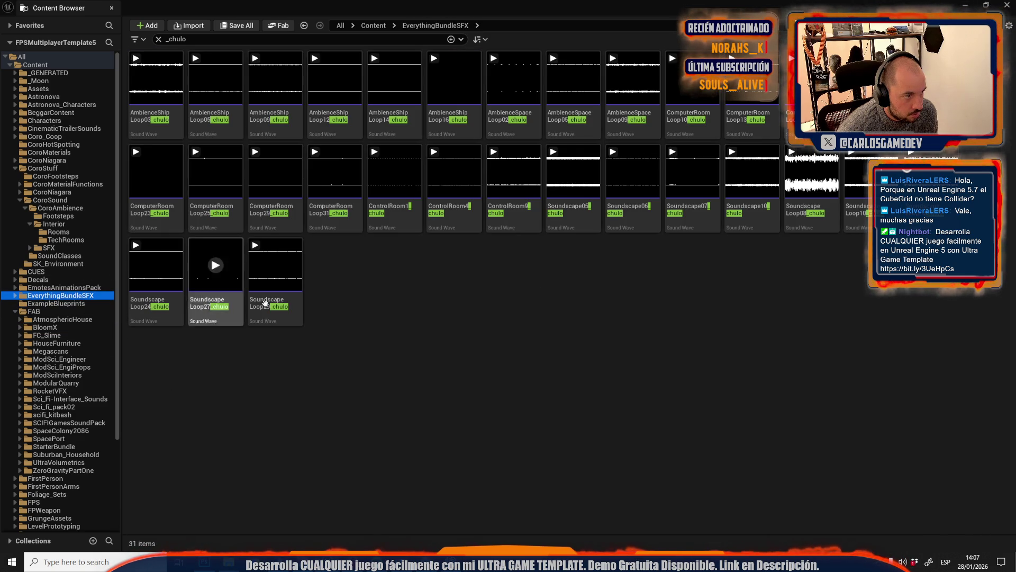
click(35, 64)
right_click(47, 65)
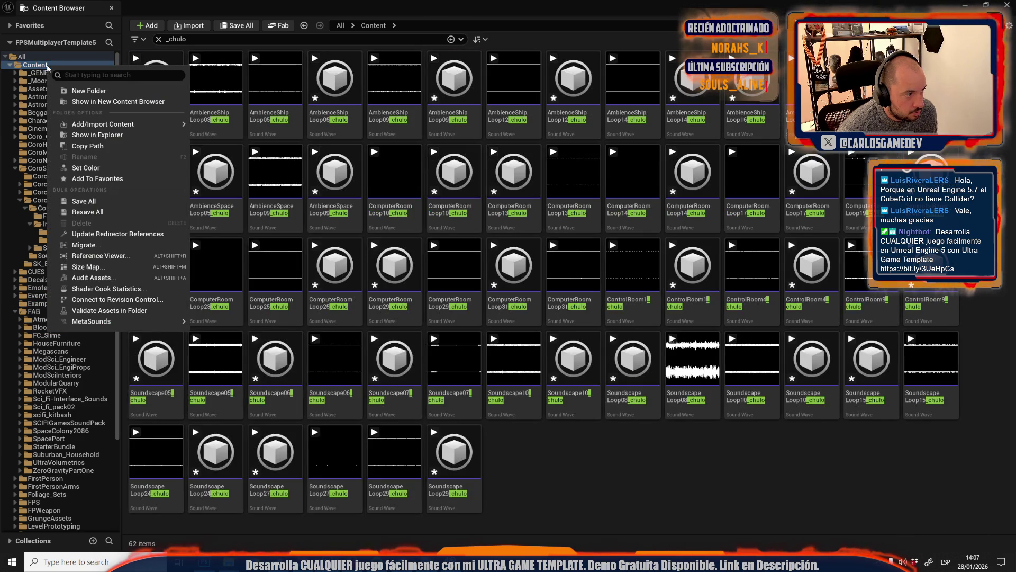
Run Update Redirector References on Content, confirm loading assets, and close the report
click(80, 233)
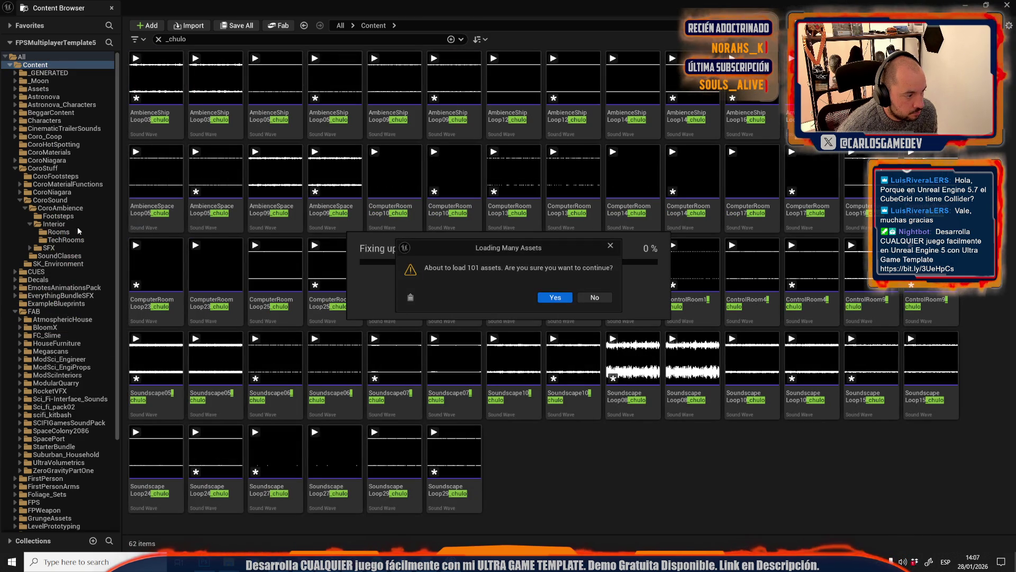
click(553, 298)
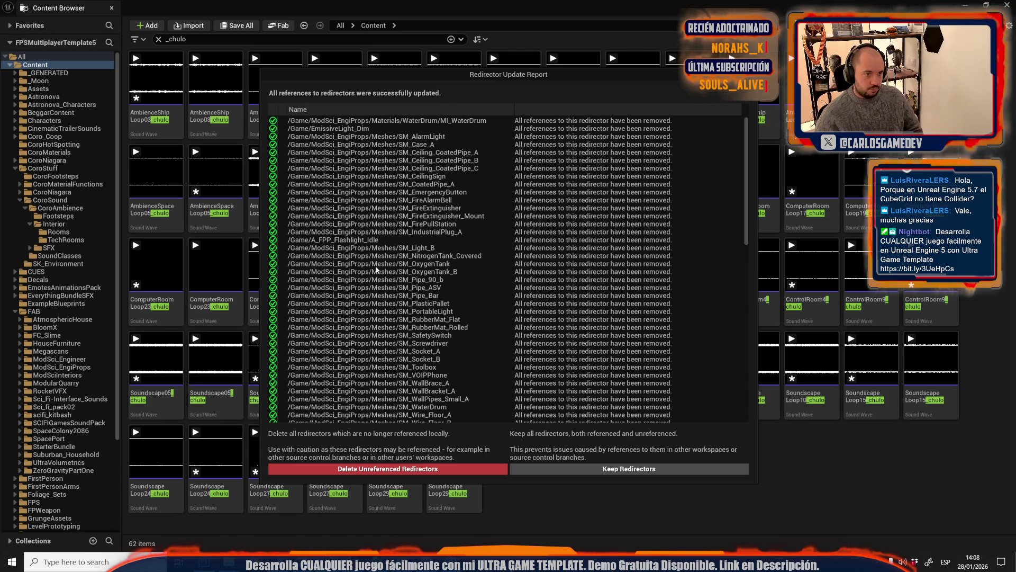
scroll(376, 270, down, 15)
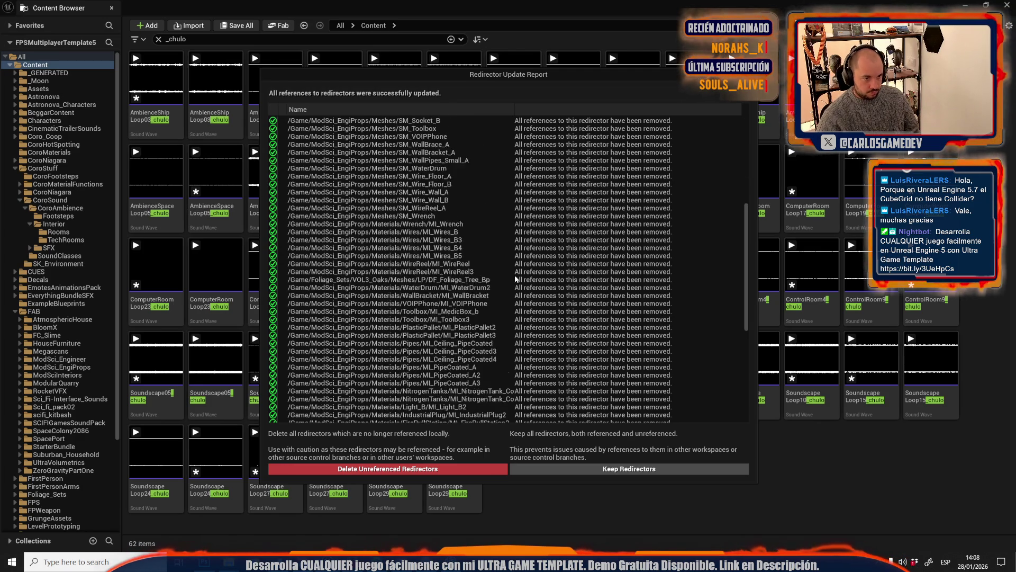
scroll(515, 279, down, 1)
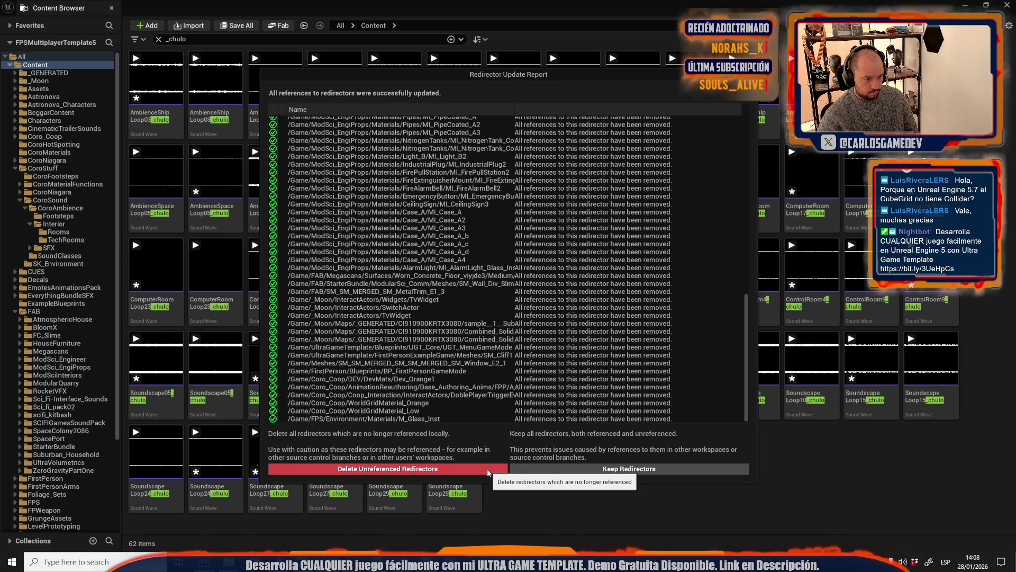
click(617, 468)
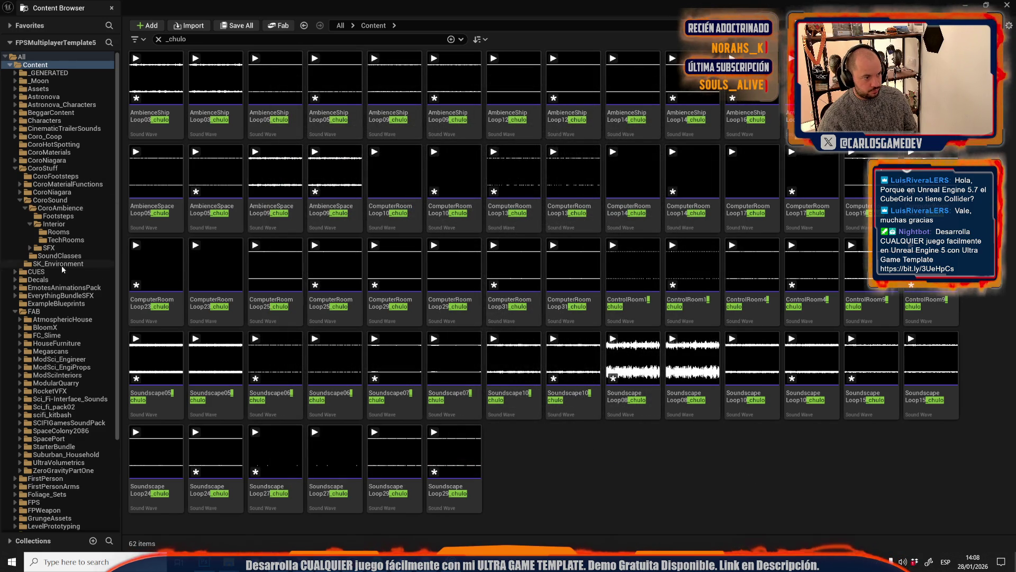
click(58, 287)
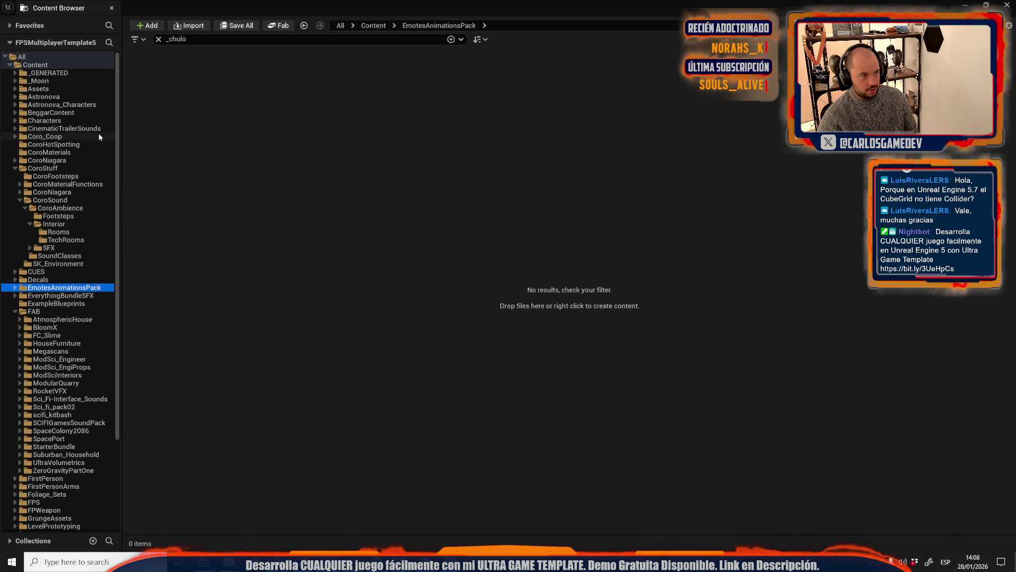
Check the moved _chulo sounds in TechRooms and save all modified packages
click(81, 239)
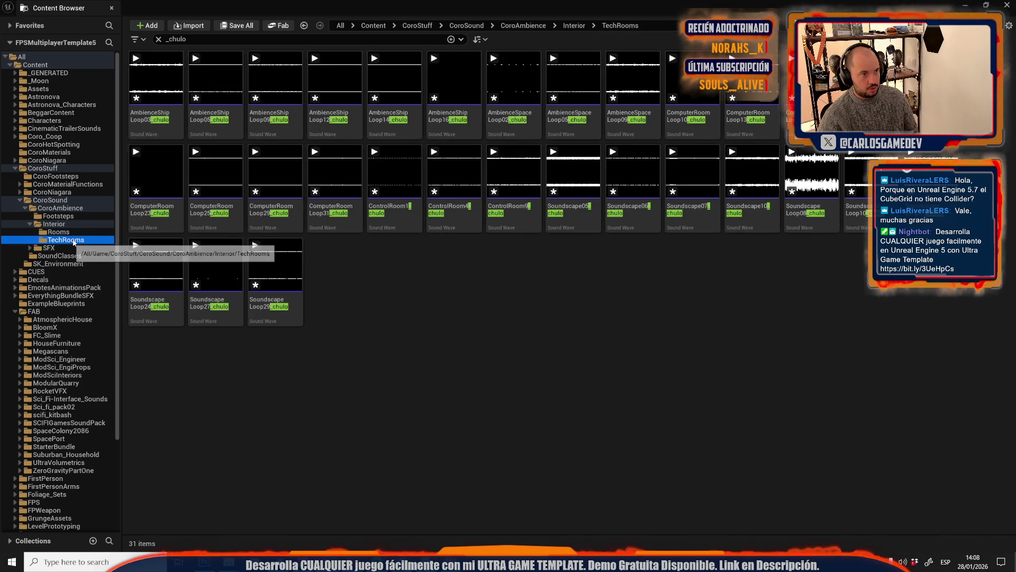
click(160, 129)
mouse_move(160, 129)
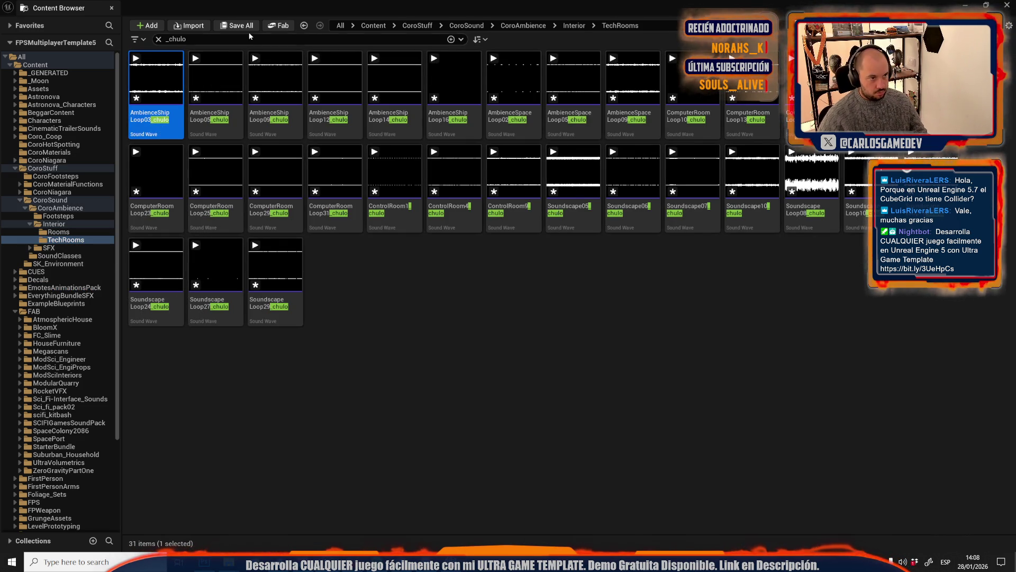
click(247, 27)
click(607, 396)
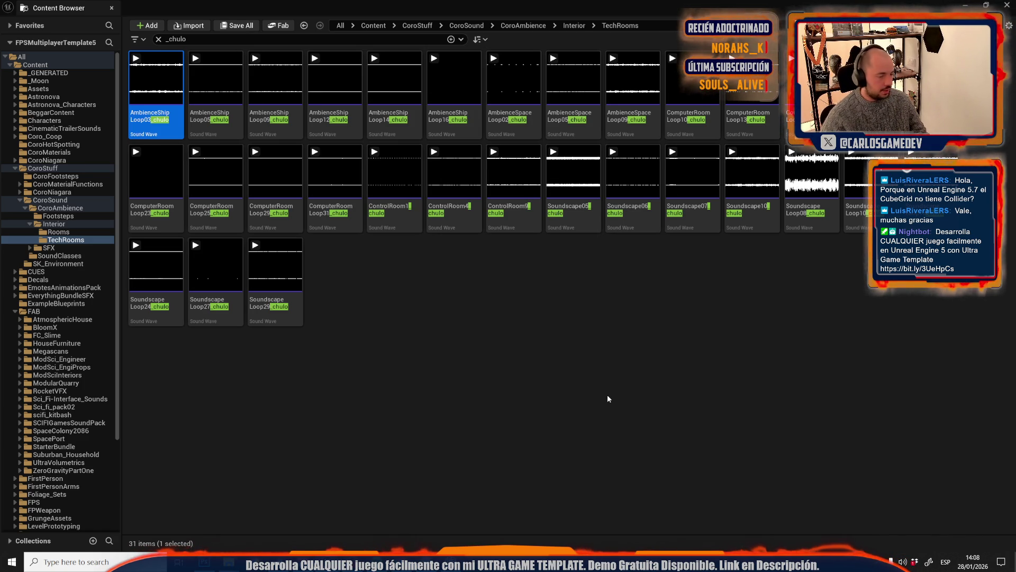
click(608, 396)
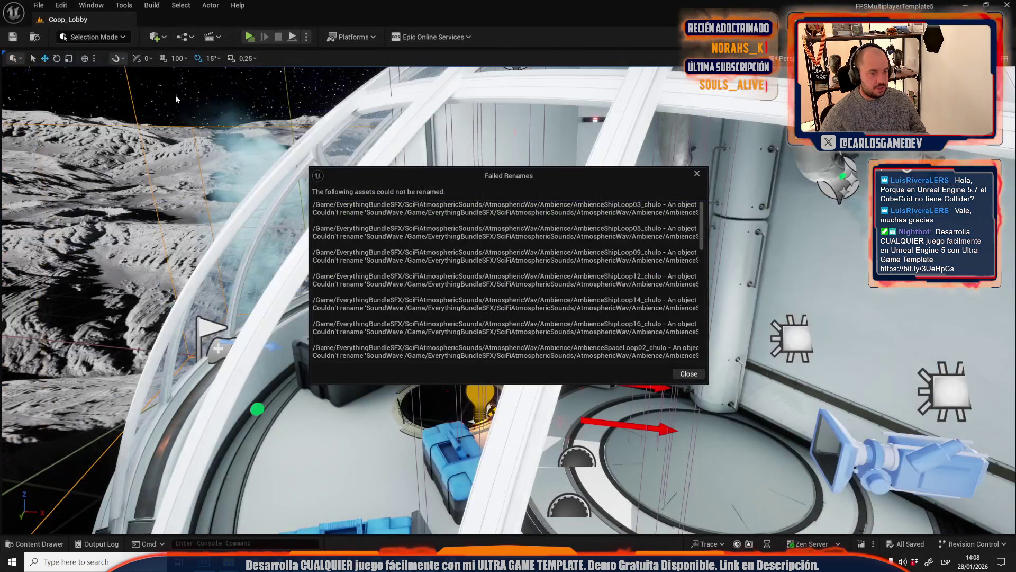
Close the Failed Renames report and fly the viewport into the dome interior
click(697, 173)
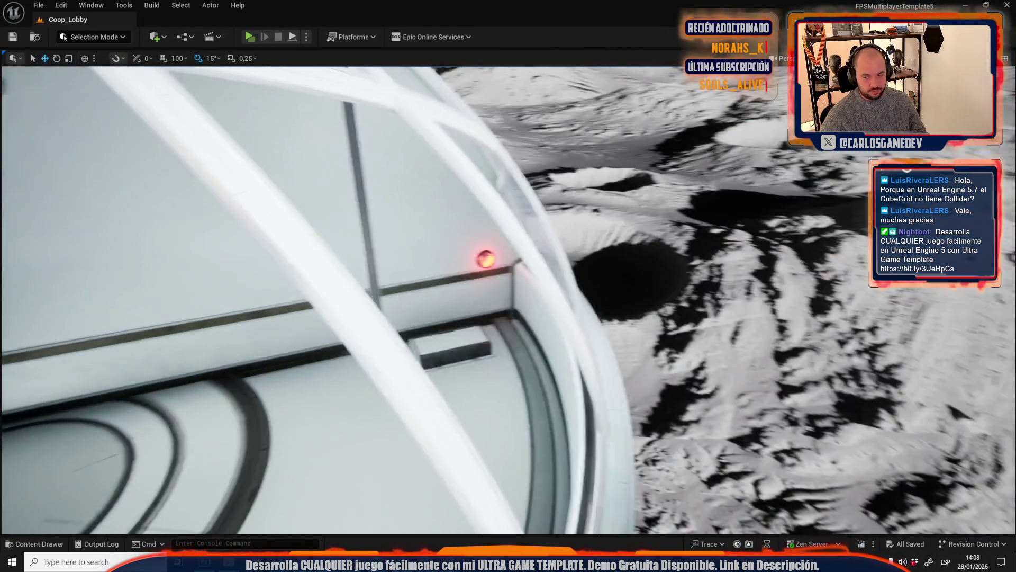
drag(509, 296, 508, 296)
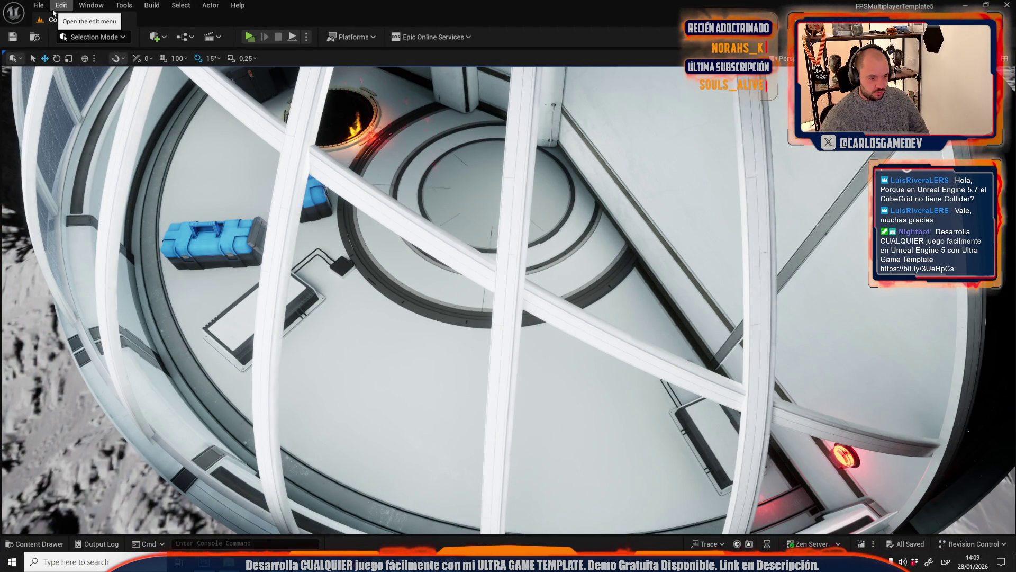
drag(294, 210, 294, 210)
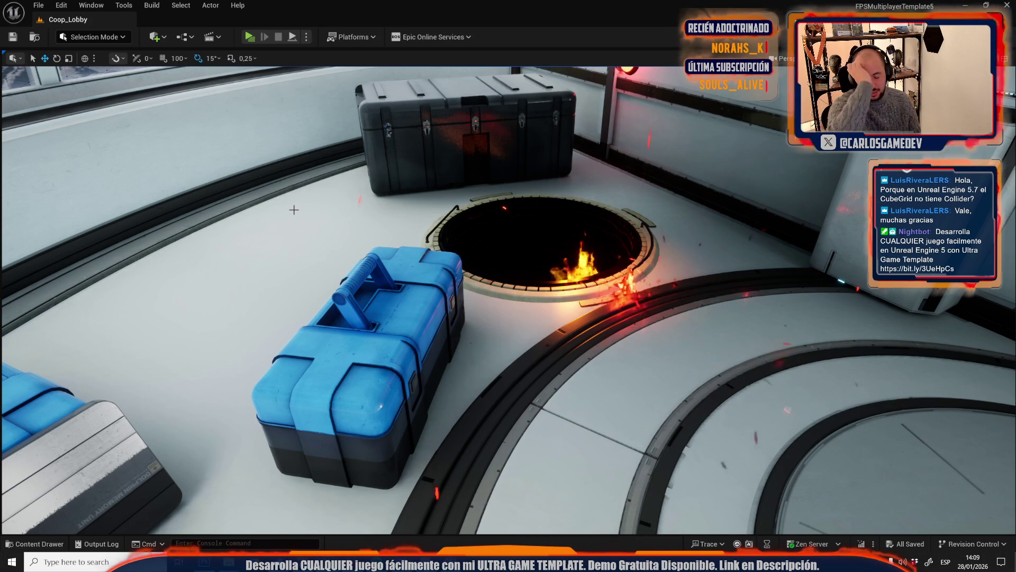